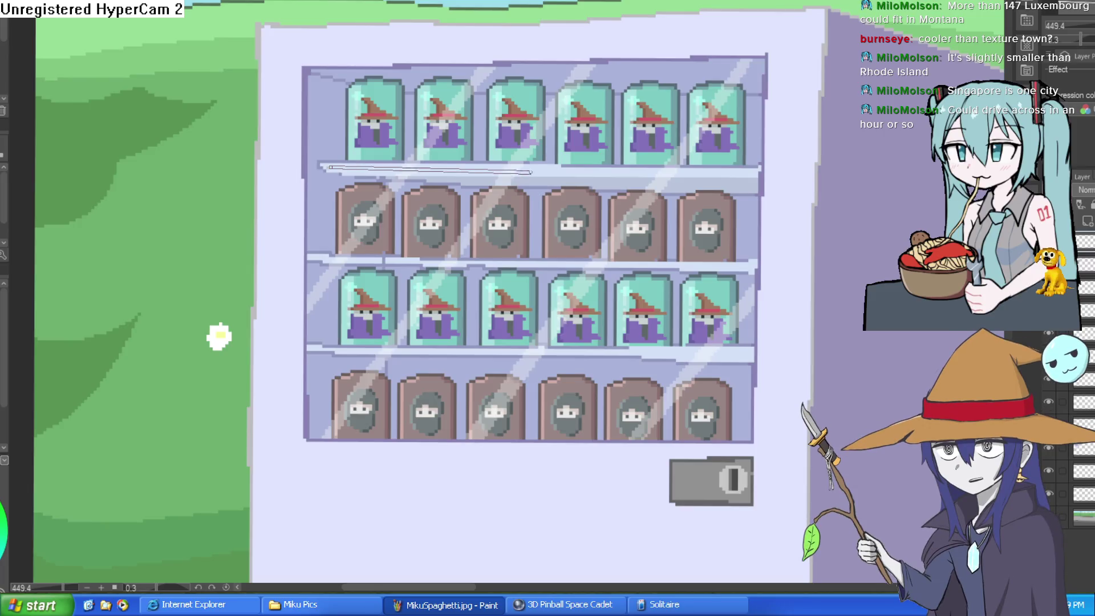
# Step: Draw a white line along the top shelf edge, replacing an accidental dark line
pyautogui.moveTo(332, 168); pyautogui.dragTo(752, 169)
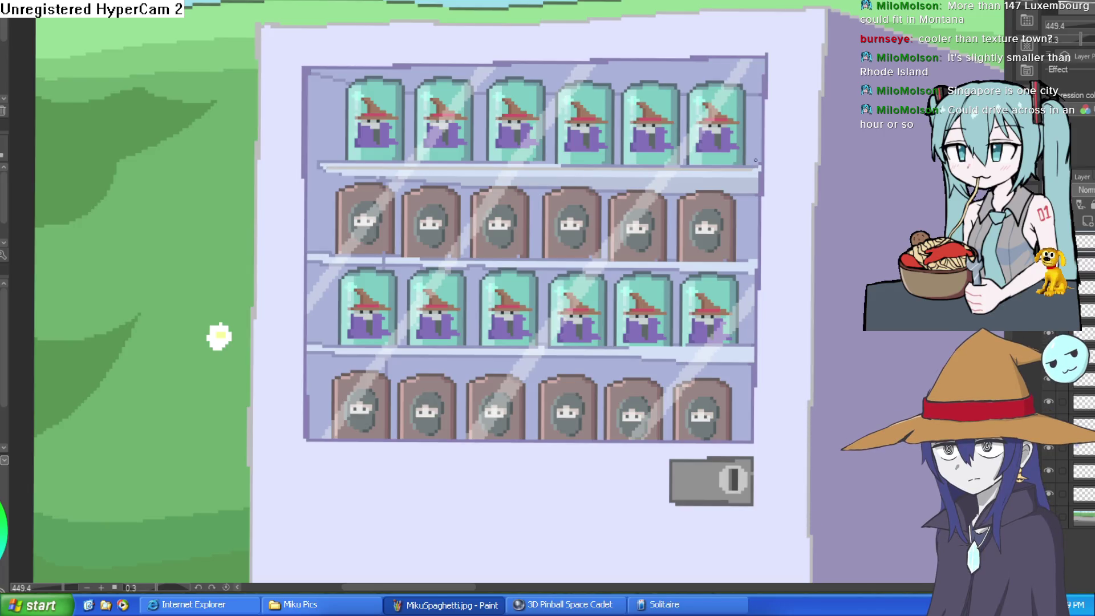
pyautogui.hotkey('ctrl', 'z')
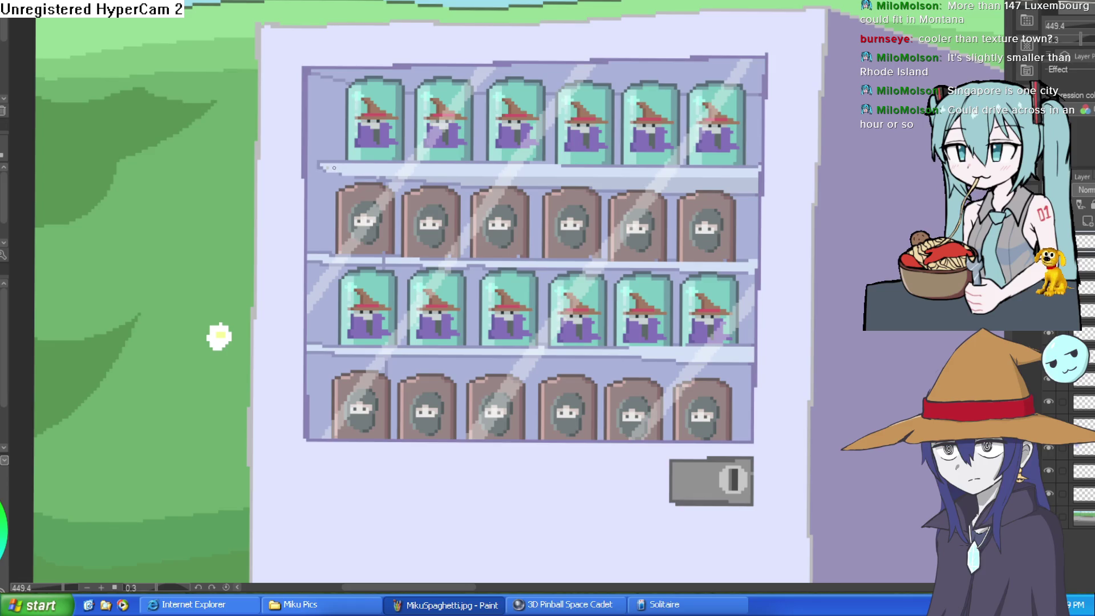
pyautogui.moveTo(334, 168)
pyautogui.mouseDown()
pyautogui.moveTo(749, 172)
pyautogui.moveTo(749, 196)
pyautogui.moveTo(333, 194)
pyautogui.mouseUp()
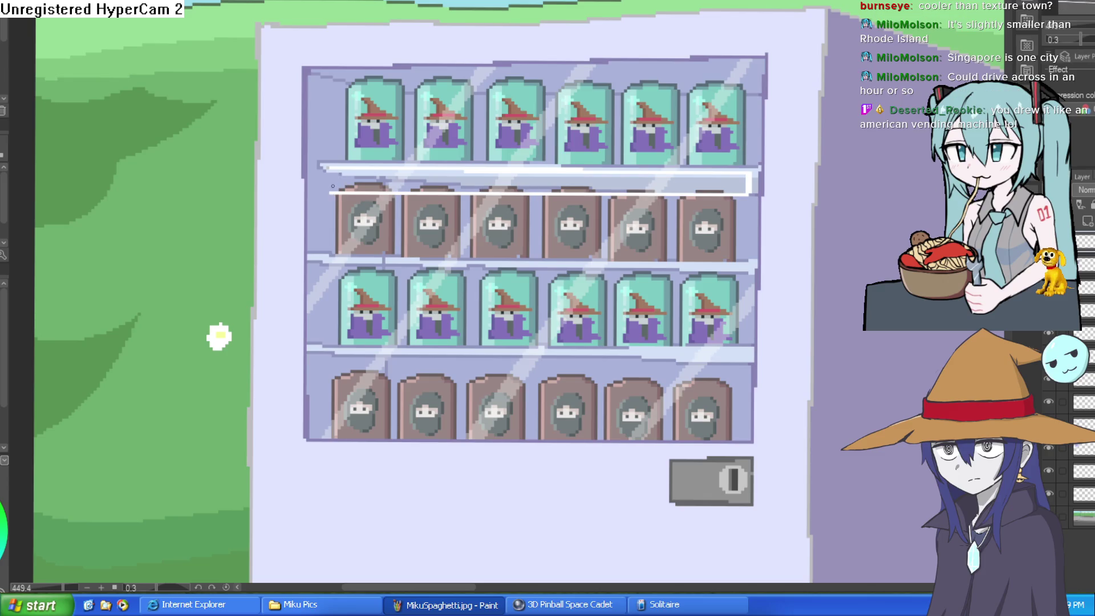
# Step: Touch up the shelf strip with white strokes, covering bluish smears and dark dashes
pyautogui.click(624, 183)
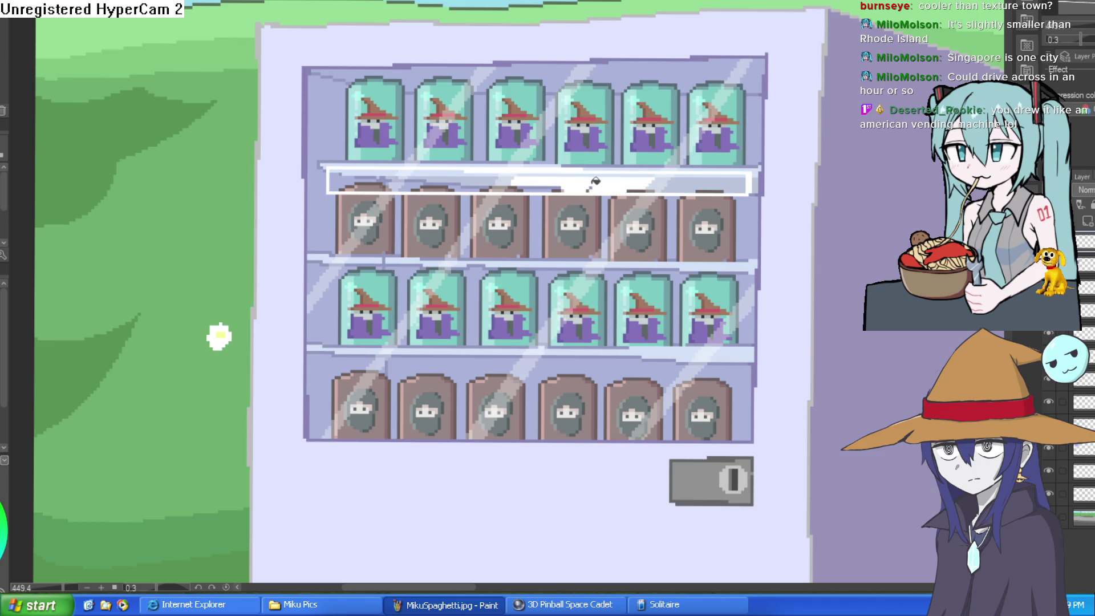
pyautogui.click(595, 172)
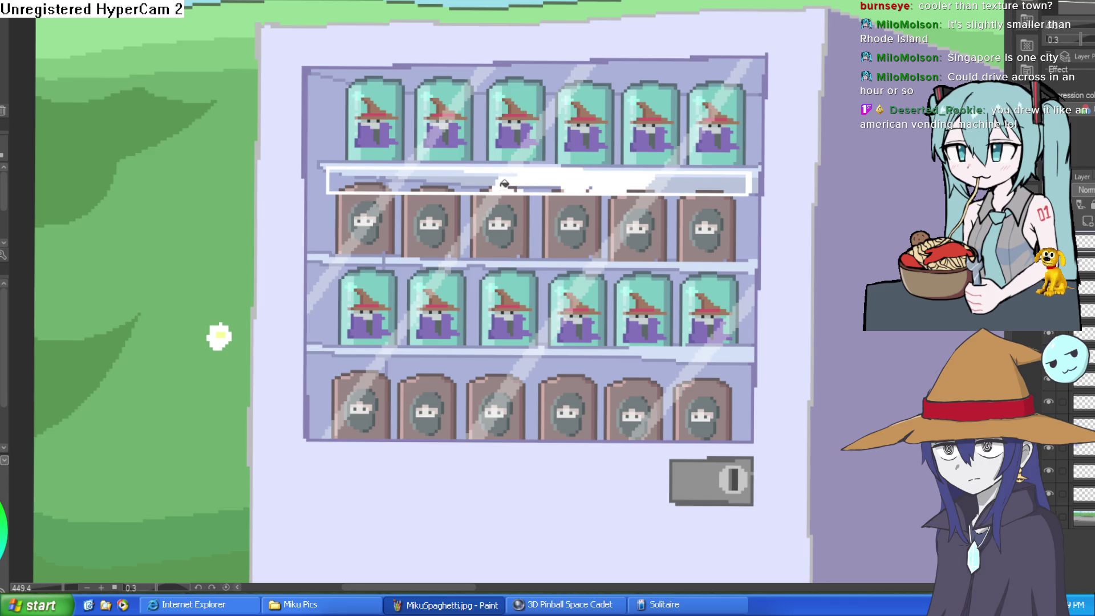
pyautogui.moveTo(505, 184); pyautogui.dragTo(443, 184)
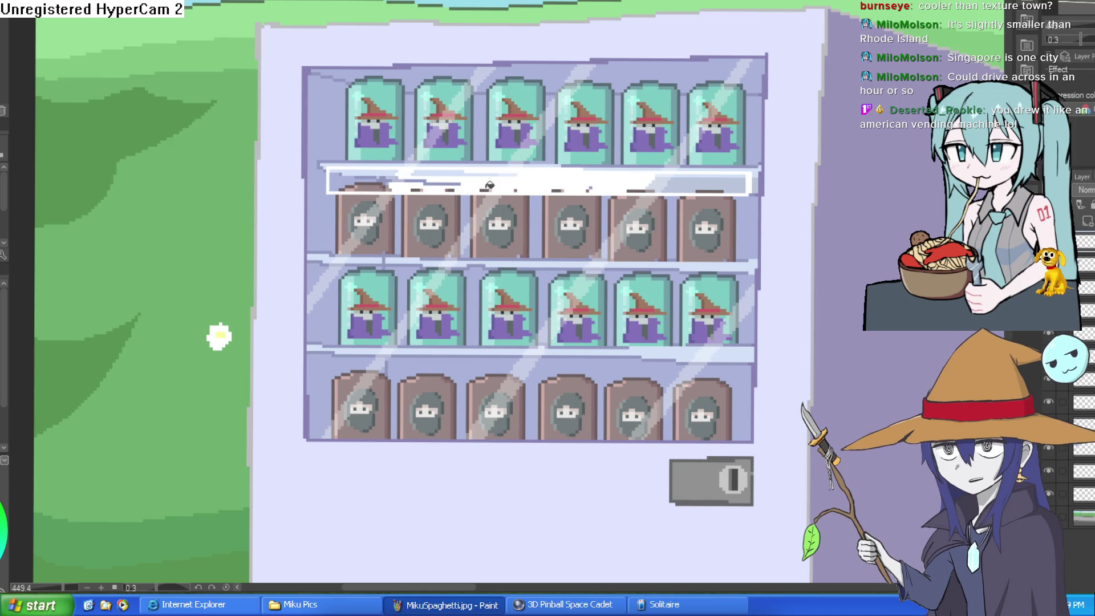
pyautogui.moveTo(461, 173); pyautogui.dragTo(437, 186)
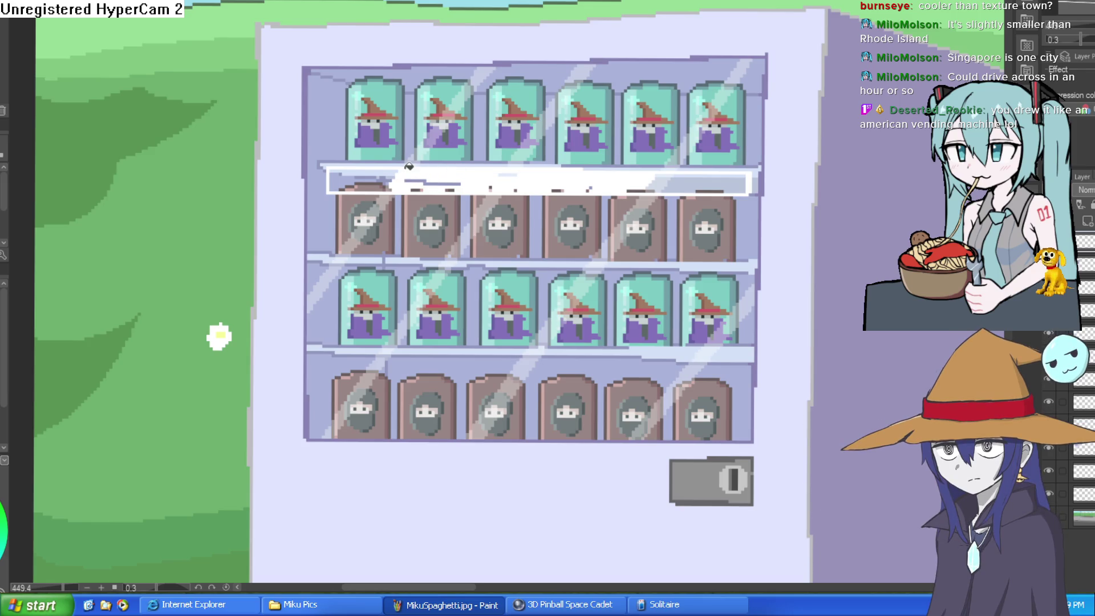
pyautogui.moveTo(379, 174)
pyautogui.mouseDown()
pyautogui.moveTo(345, 171)
pyautogui.moveTo(377, 183)
pyautogui.mouseUp()
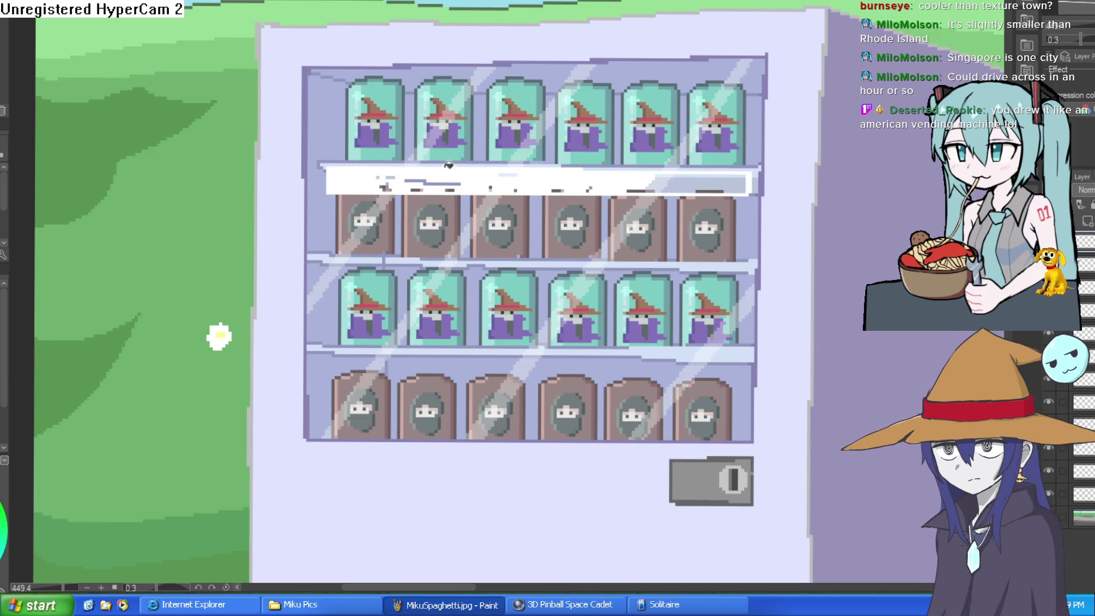
pyautogui.moveTo(442, 176); pyautogui.dragTo(421, 187)
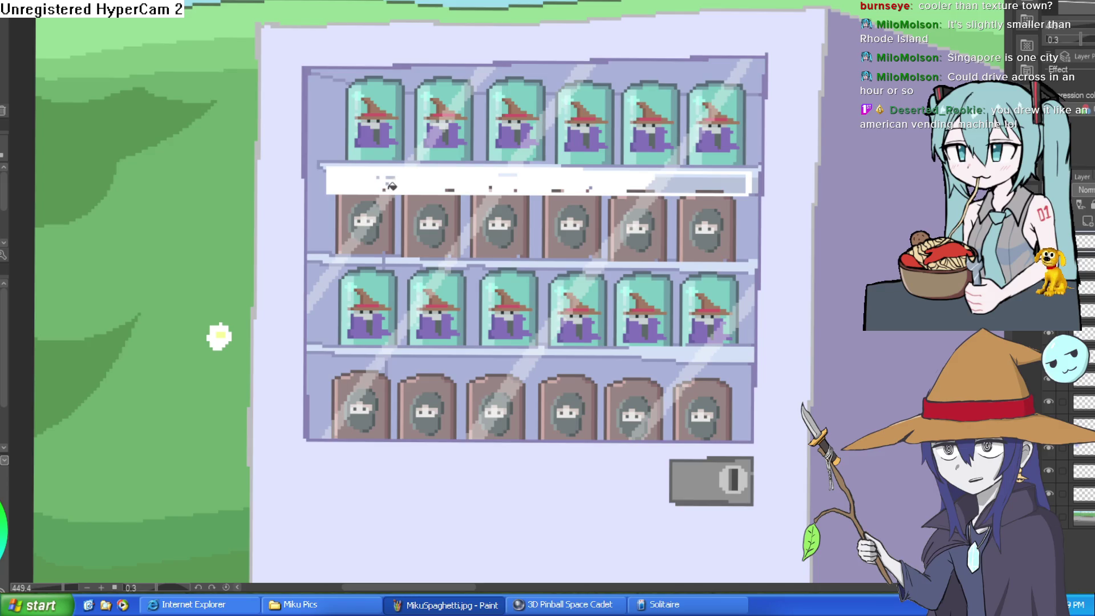
pyautogui.moveTo(570, 171); pyautogui.dragTo(551, 166)
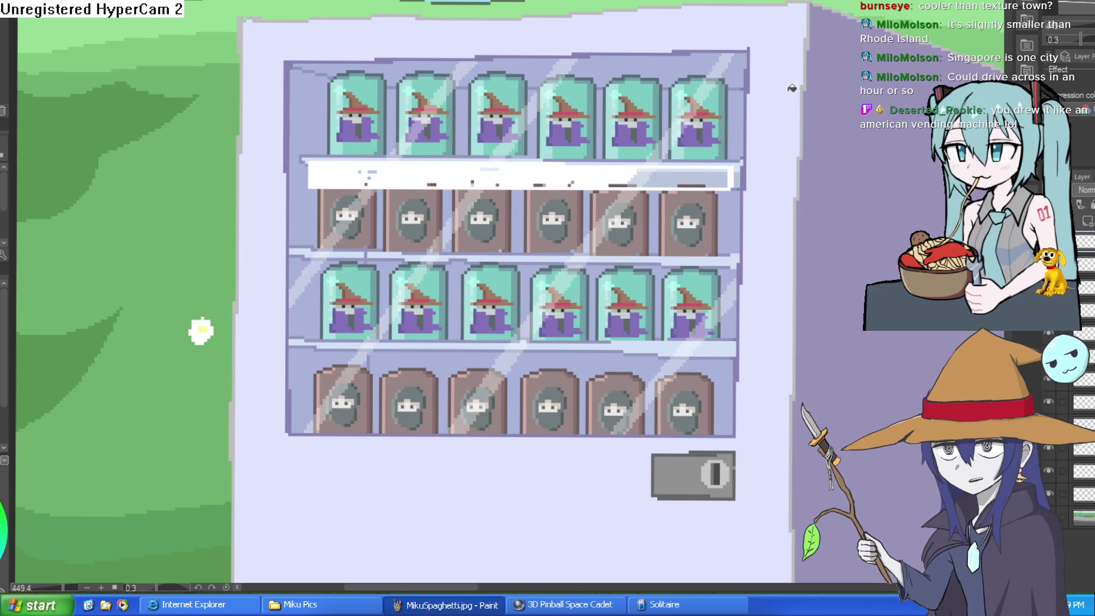
# Step: Transform the white top-shelf strip into a thinner, slightly slanted band under the wizard cans
pyautogui.moveTo(791, 88); pyautogui.dragTo(674, 128)
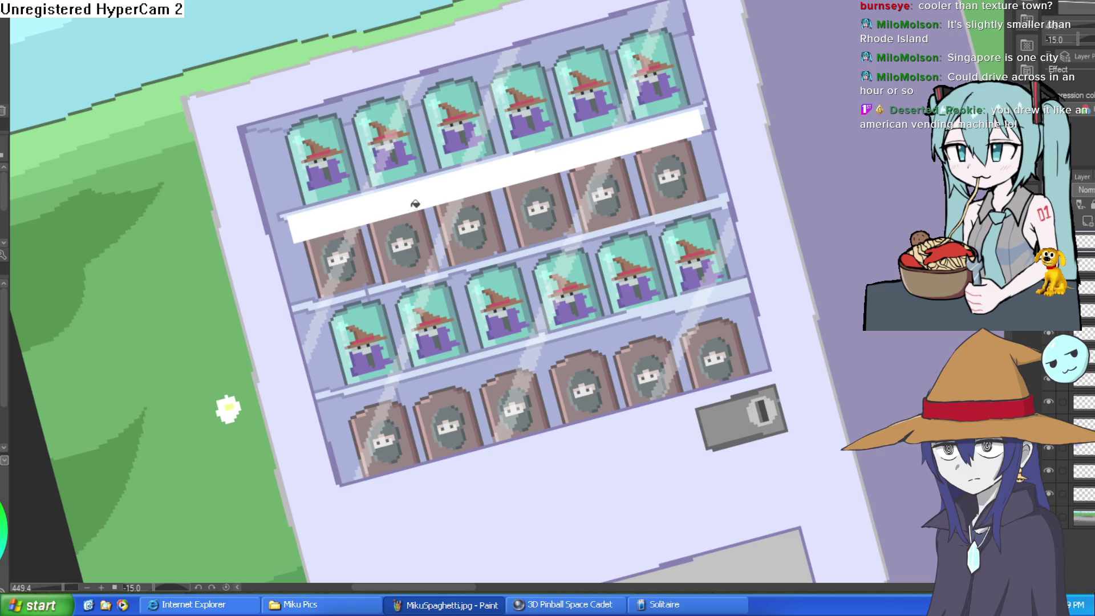
pyautogui.scroll(-5, 618, 137)
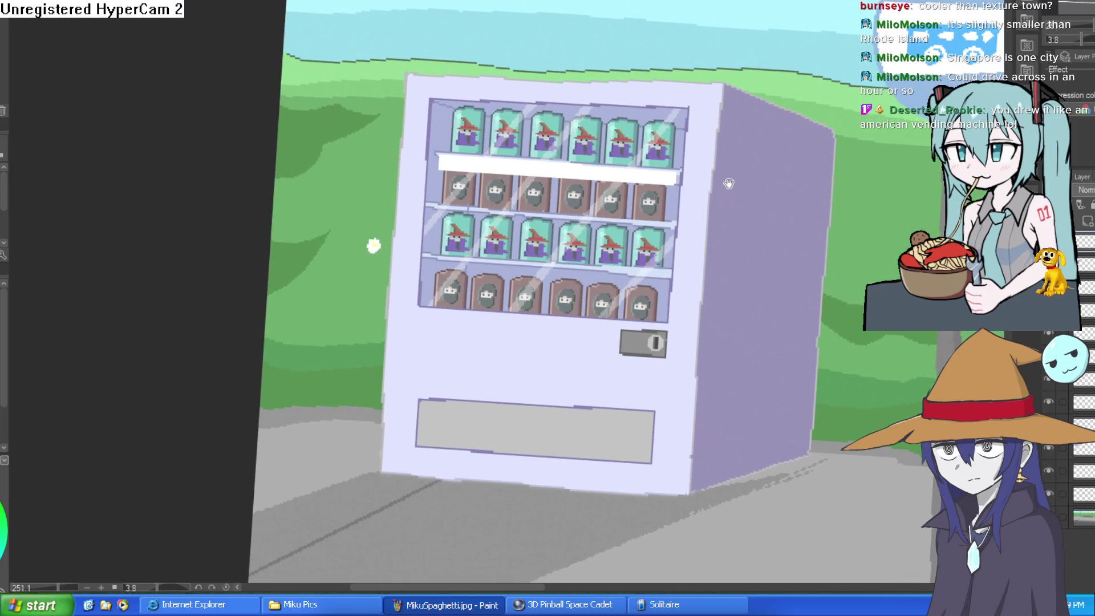
pyautogui.scroll(5, 662, 182)
pyautogui.hotkey('ctrl', 't')
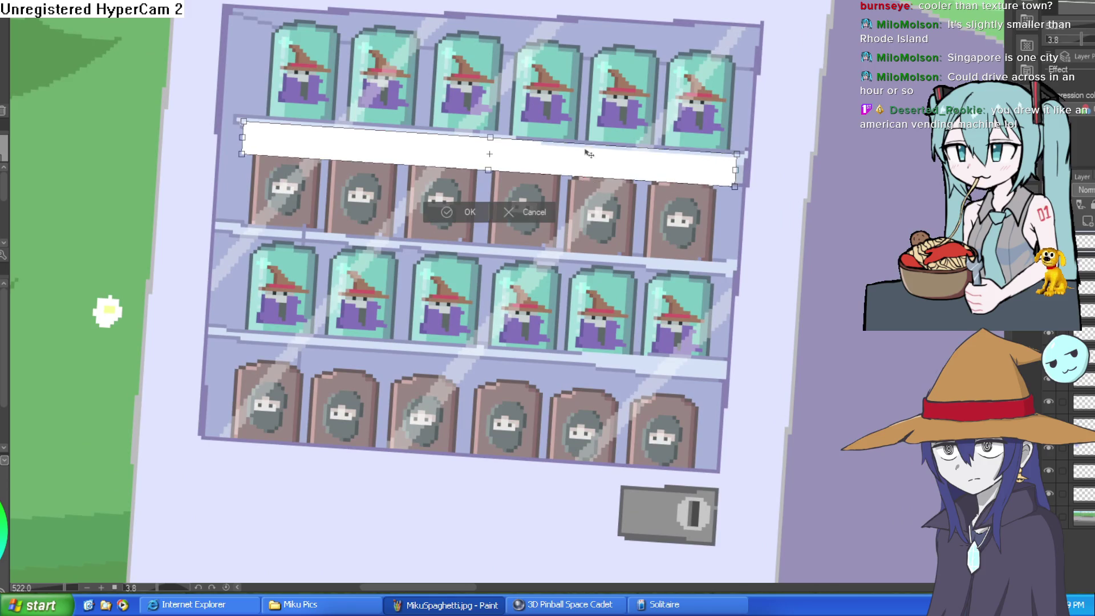
pyautogui.moveTo(488, 169); pyautogui.dragTo(533, 150)
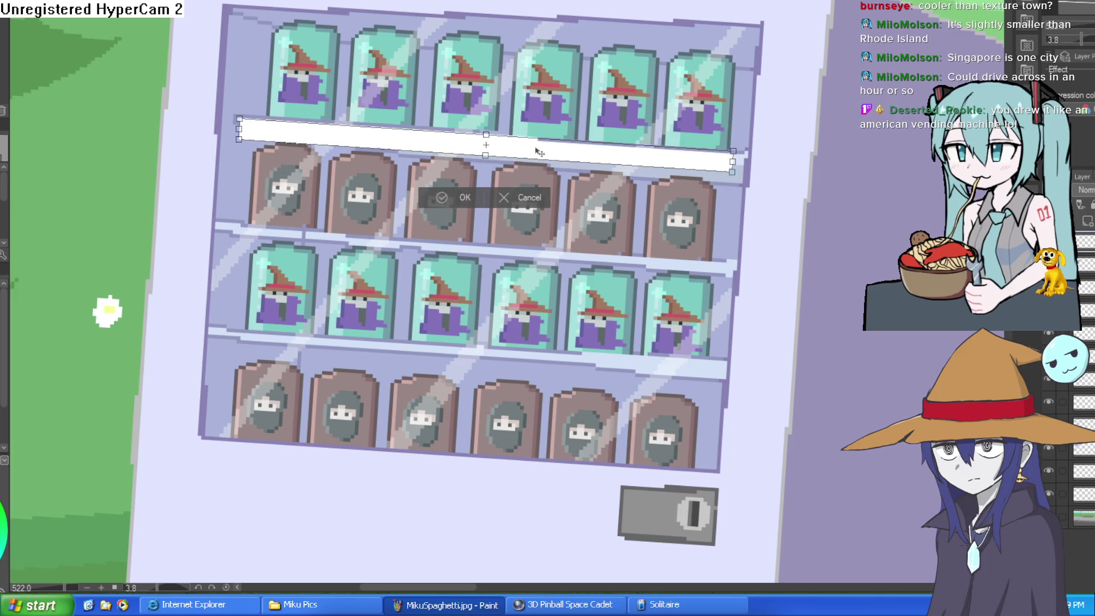
pyautogui.click(440, 197)
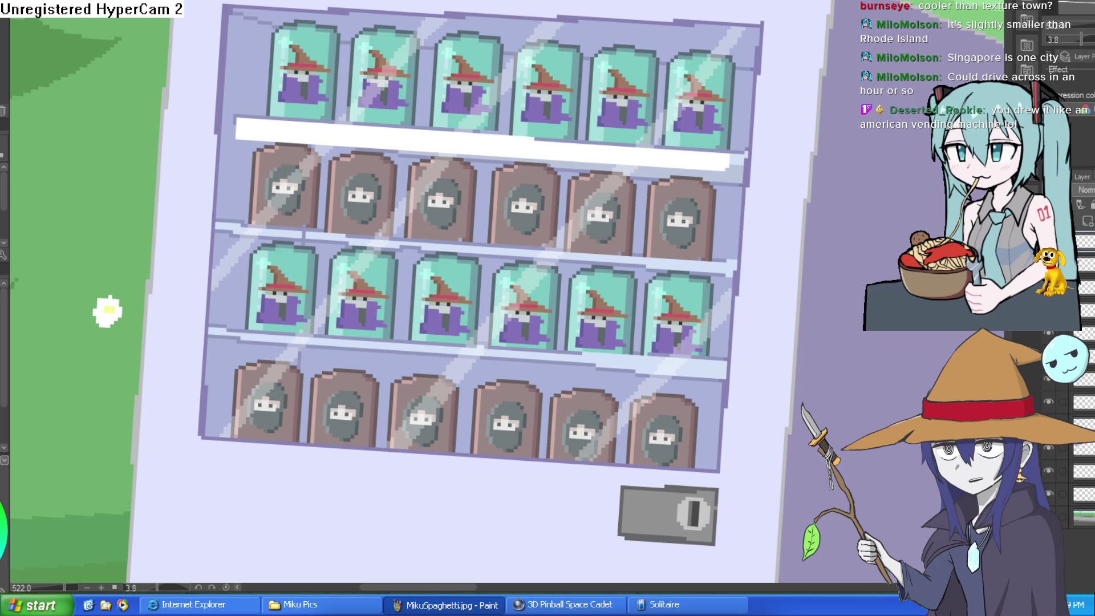
pyautogui.moveTo(529, 49); pyautogui.dragTo(417, 49)
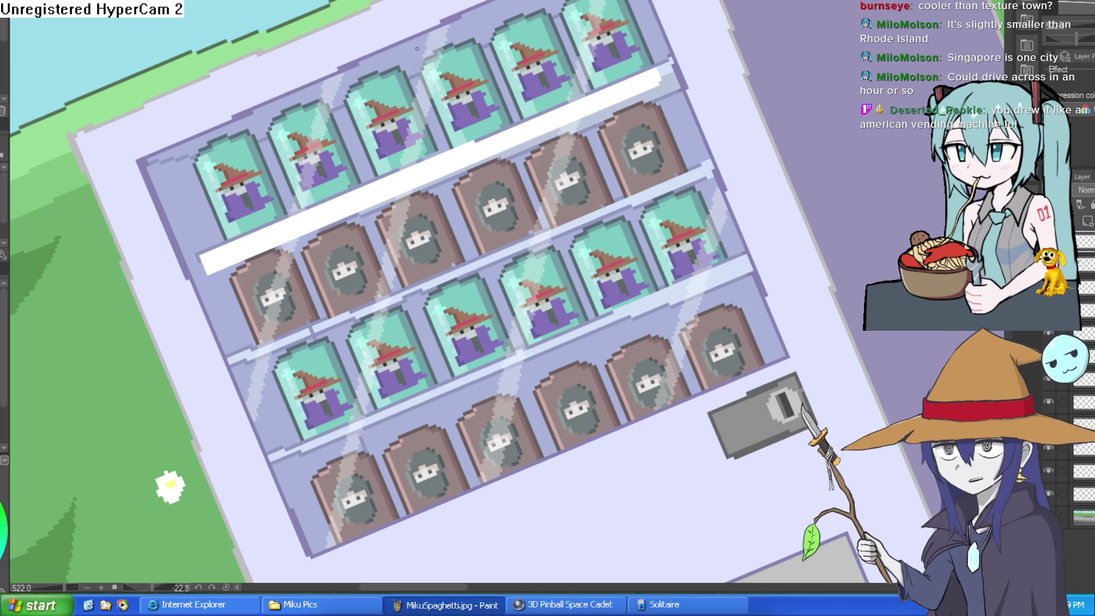
# Step: Zoom in on the top shelf strip and draw a dark line near its left end
pyautogui.moveTo(417, 49); pyautogui.dragTo(805, 159)
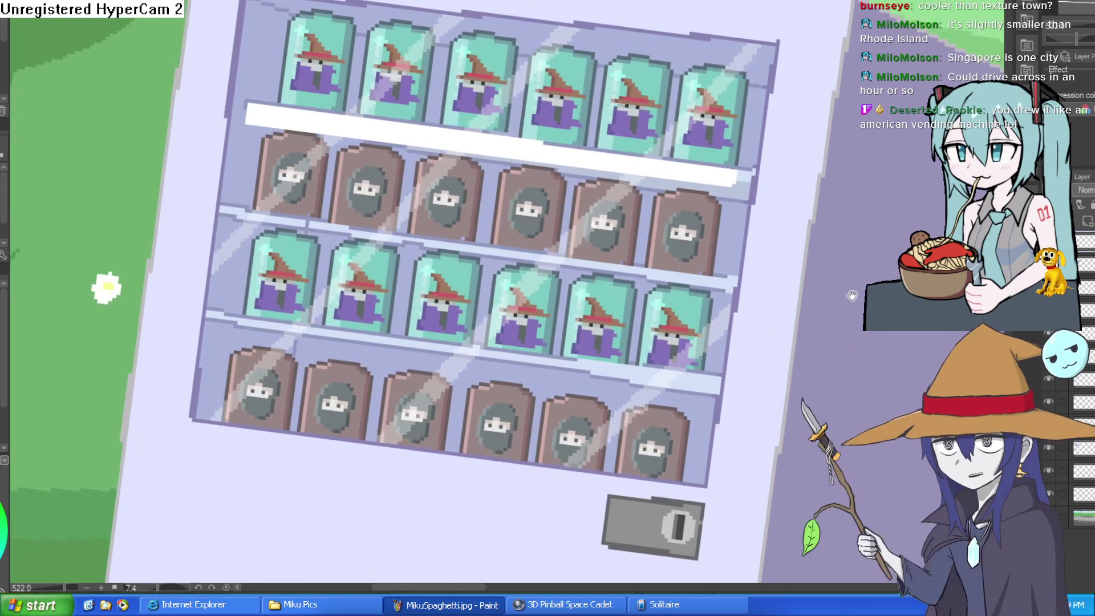
pyautogui.scroll(-3, 805, 158)
pyautogui.scroll(-2, 805, 158)
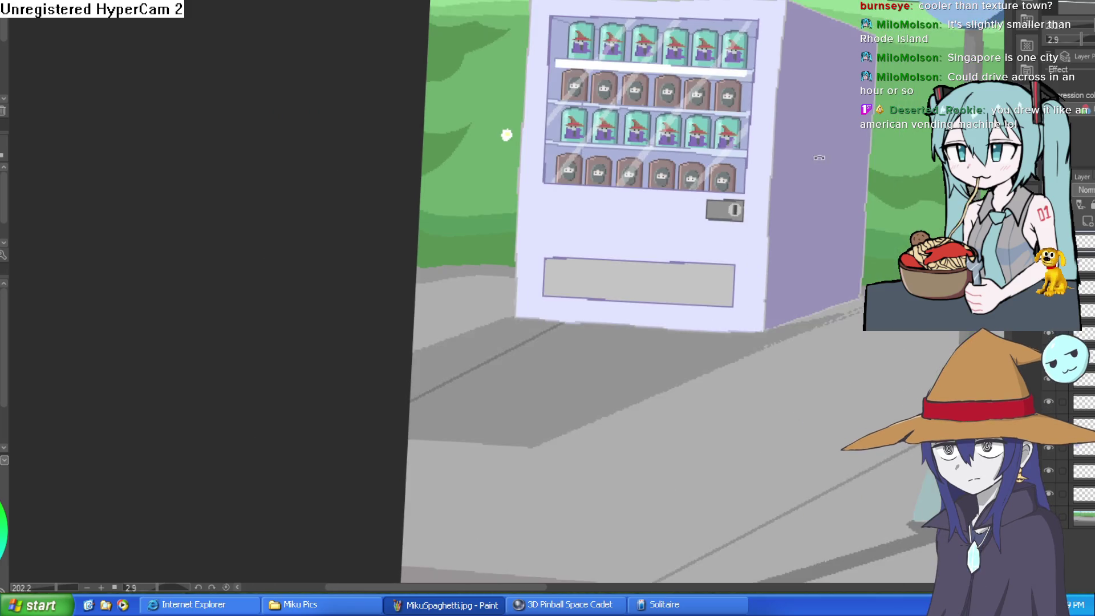
pyautogui.moveTo(802, 175); pyautogui.dragTo(781, 162)
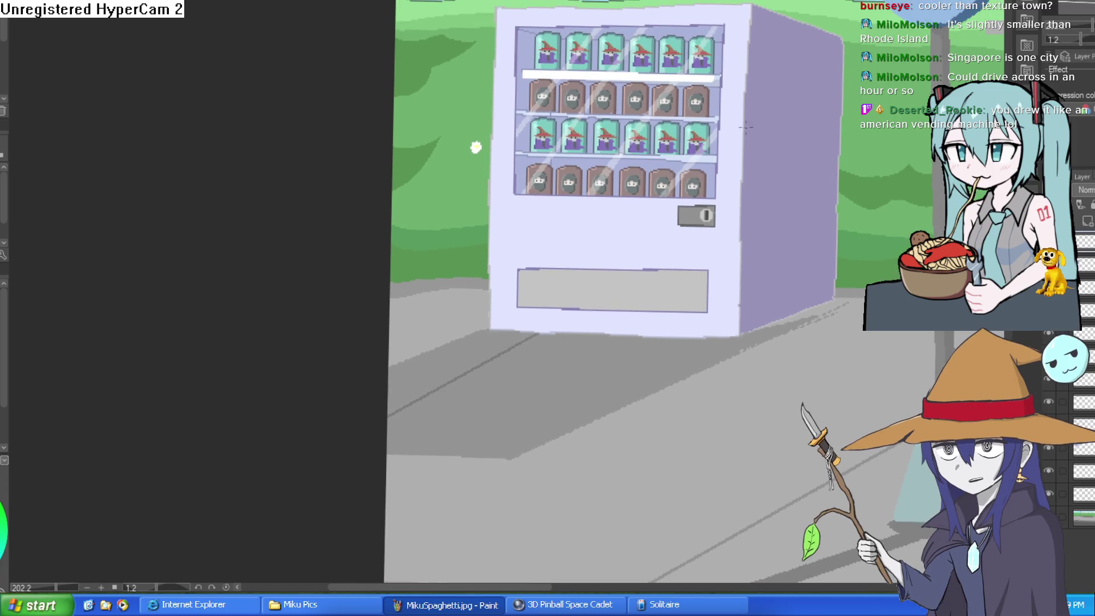
pyautogui.scroll(5, 577, 89)
pyautogui.moveTo(577, 90); pyautogui.dragTo(606, 170)
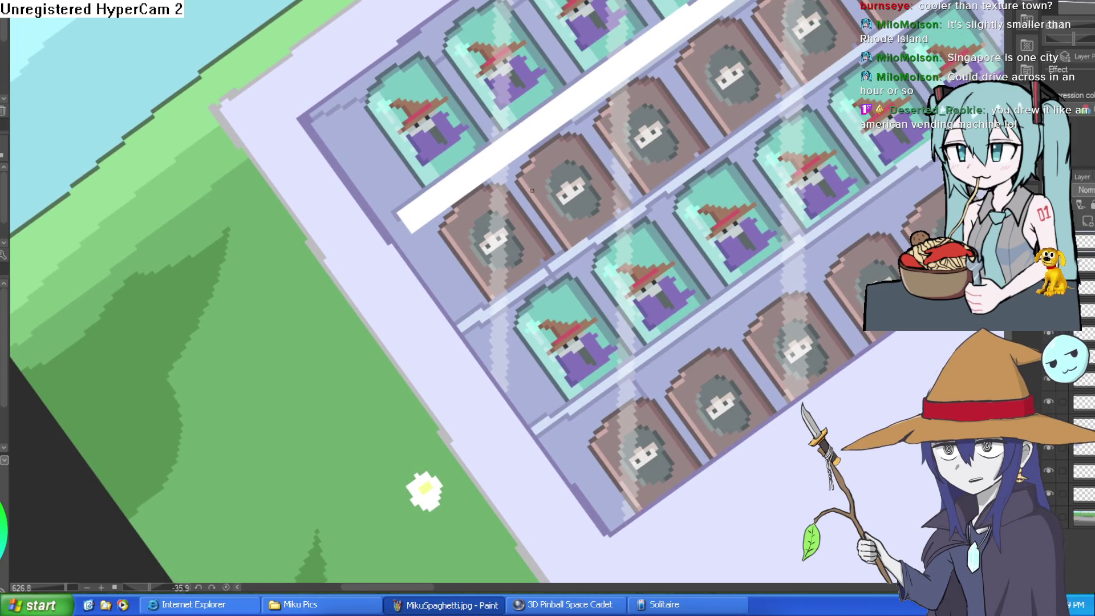
pyautogui.scroll(2, 532, 191)
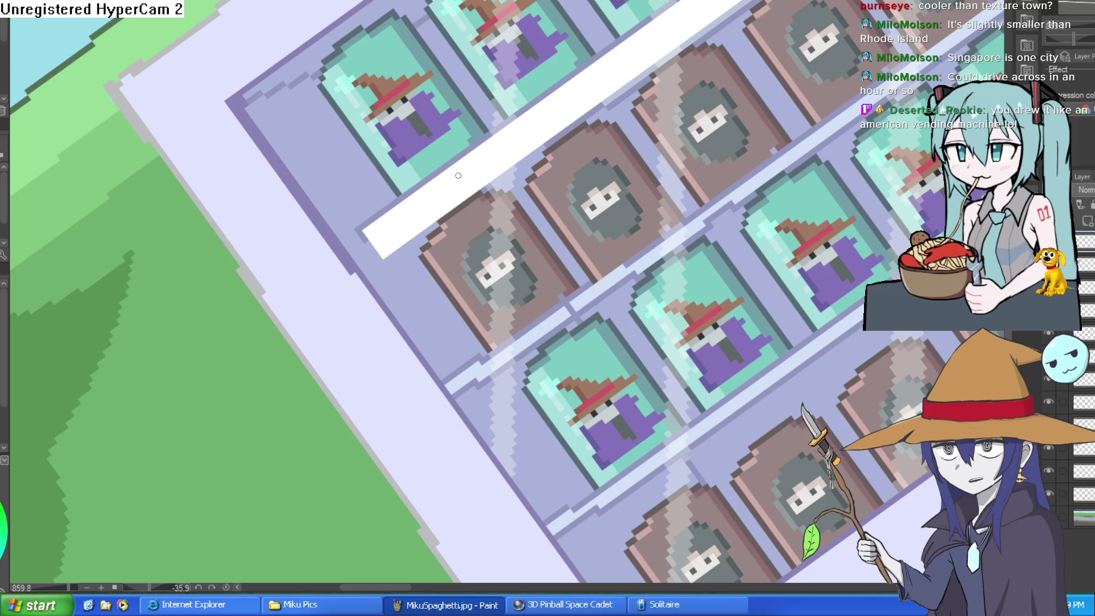
pyautogui.moveTo(465, 170); pyautogui.dragTo(434, 212)
pyautogui.hotkey('ctrl', 'z')
pyautogui.moveTo(474, 161); pyautogui.dragTo(428, 195)
# Step: Add a parallel line, fill the rectangle solid dark, and lasso-select the new slot
pyautogui.moveTo(438, 210); pyautogui.dragTo(479, 169)
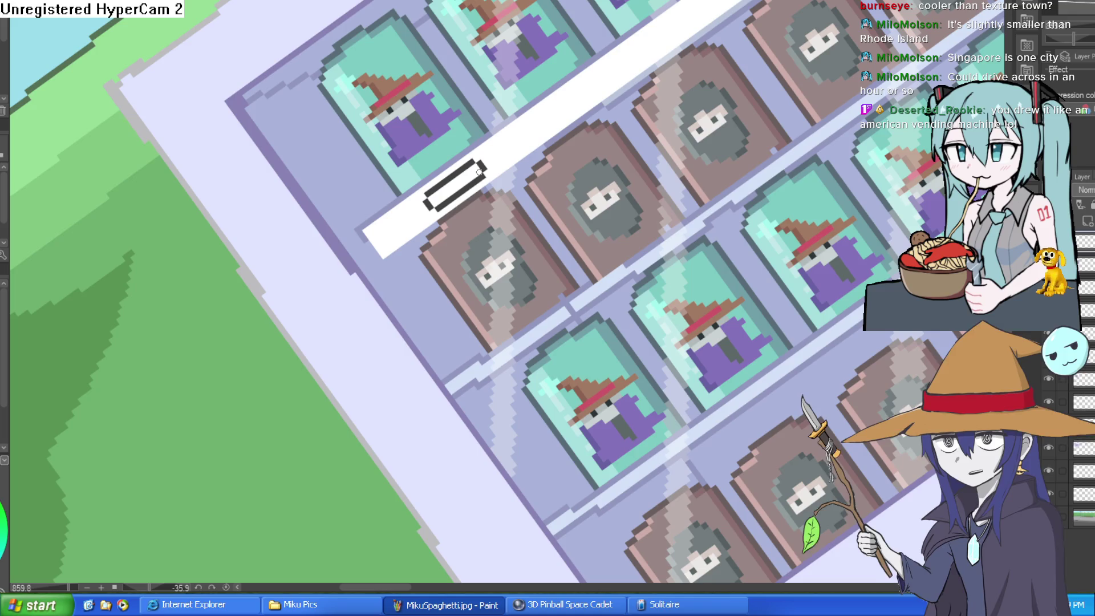
pyautogui.click(477, 172)
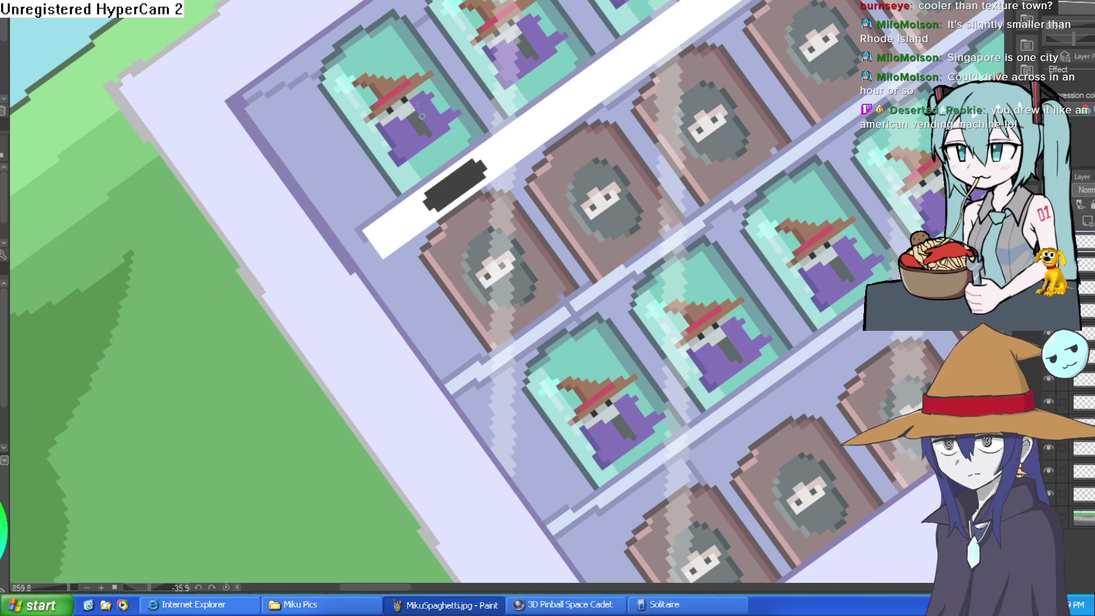
pyautogui.scroll(-5, 445, 187)
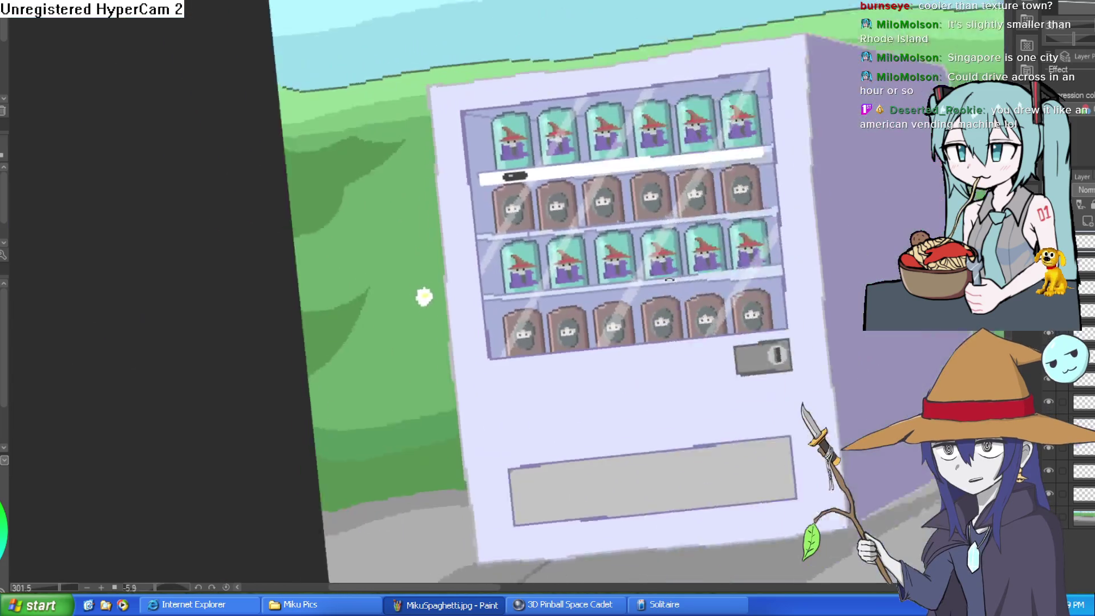
pyautogui.moveTo(692, 189); pyautogui.dragTo(640, 186)
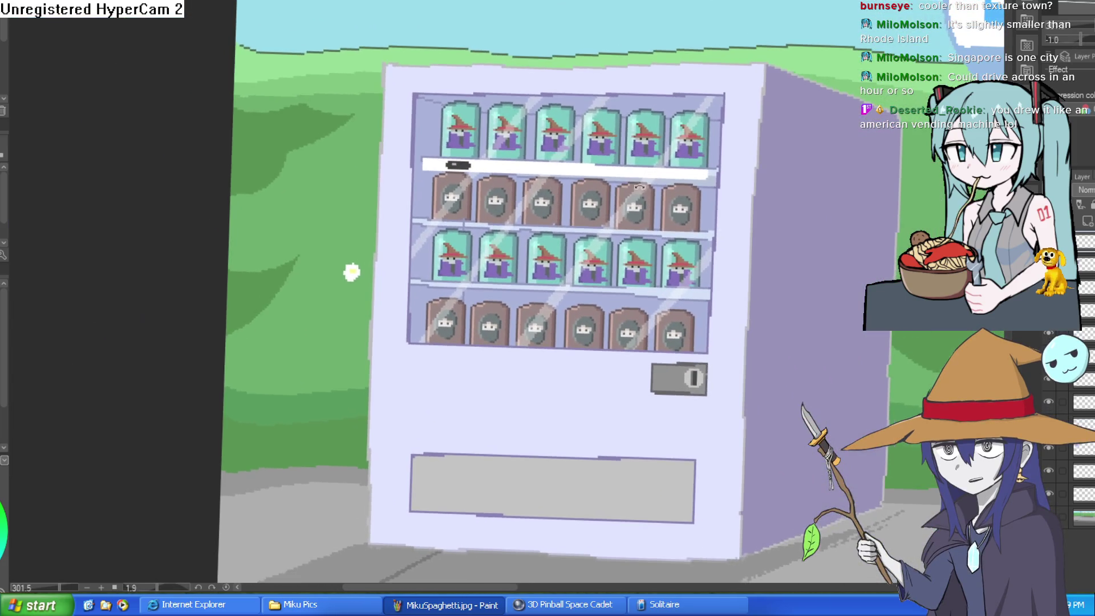
pyautogui.scroll(8, 448, 166)
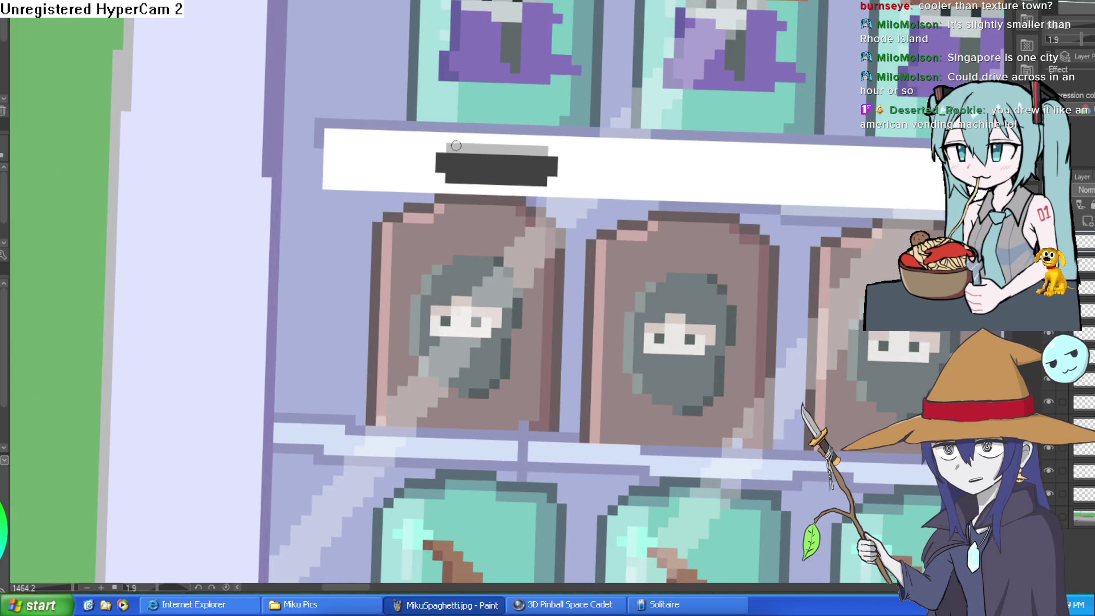
pyautogui.scroll(-10, 594, 162)
pyautogui.moveTo(816, 214)
pyautogui.mouseDown()
pyautogui.moveTo(682, 176)
pyautogui.moveTo(702, 181)
pyautogui.moveTo(681, 185)
pyautogui.mouseUp()
pyautogui.scroll(8, 404, 164)
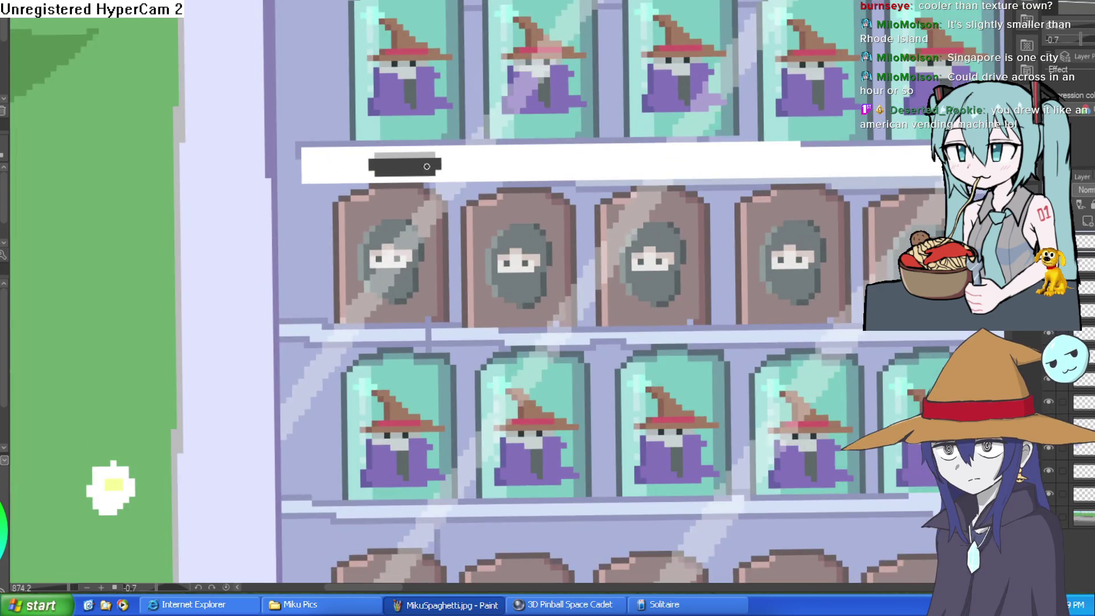
pyautogui.moveTo(404, 171)
pyautogui.mouseDown()
pyautogui.moveTo(393, 203)
pyautogui.moveTo(350, 221)
pyautogui.moveTo(412, 224)
pyautogui.mouseUp()
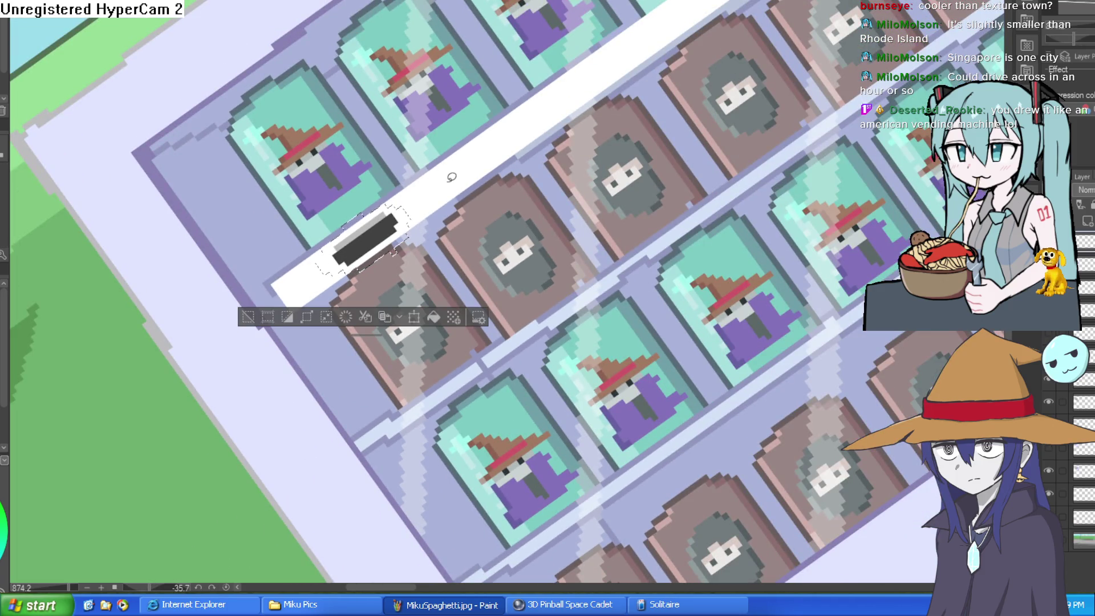
# Step: Duplicate the dark slot and move the copy further along the white strip
pyautogui.hotkey('ctrl', 'c')
pyautogui.hotkey('ctrl', 'v')
pyautogui.hotkey('ctrl', 't')
pyautogui.moveTo(390, 235)
pyautogui.mouseDown()
pyautogui.moveTo(484, 191)
pyautogui.moveTo(495, 157)
pyautogui.mouseUp()
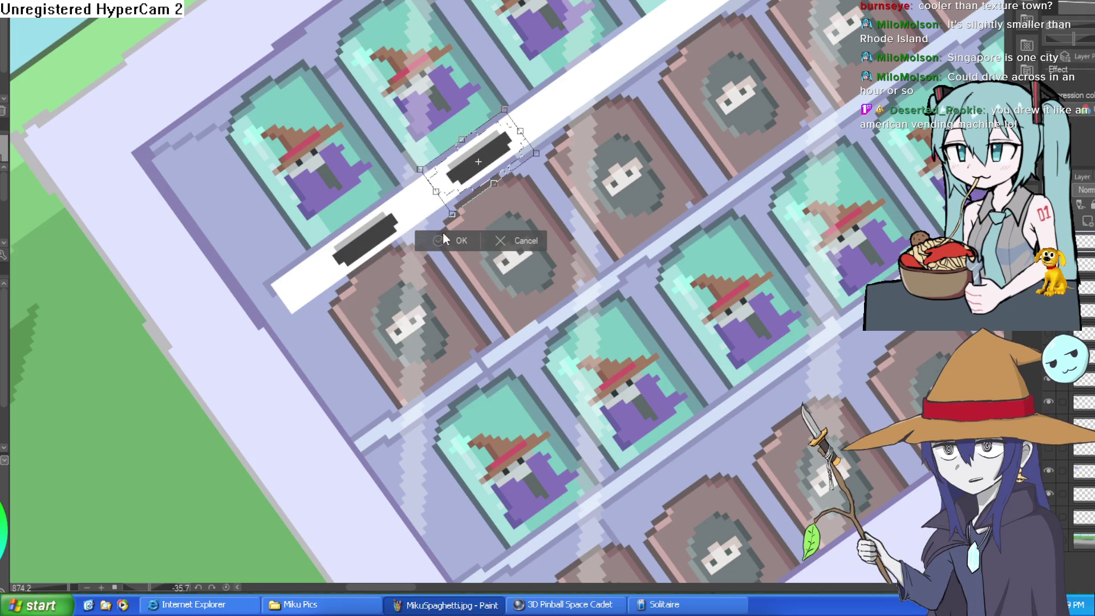
pyautogui.press('Return')
pyautogui.hotkey('ctrl', 'd')
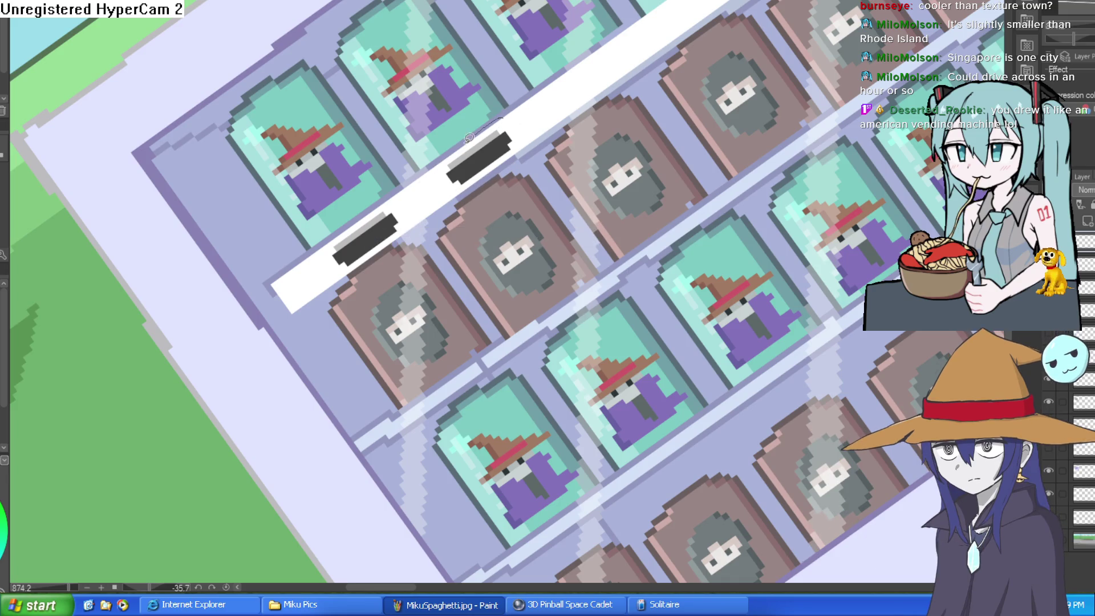
# Step: Reposition a slot along the strip, nudging it into its evenly spaced place
pyautogui.moveTo(469, 138)
pyautogui.mouseDown()
pyautogui.moveTo(533, 117)
pyautogui.moveTo(505, 120)
pyautogui.mouseUp()
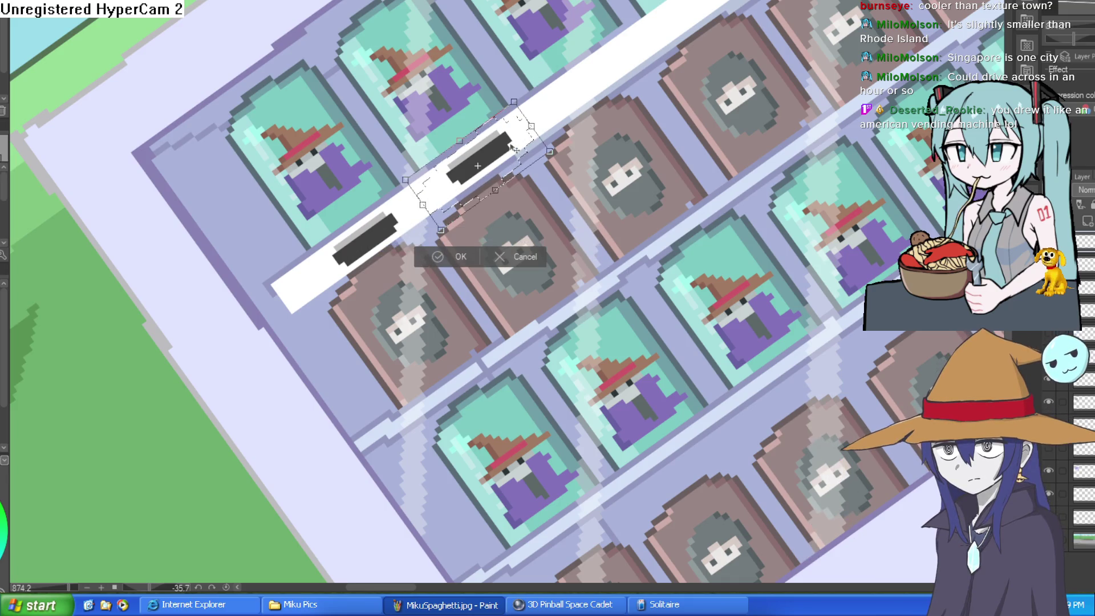
pyautogui.hotkey('ctrl', 't')
pyautogui.click(504, 260)
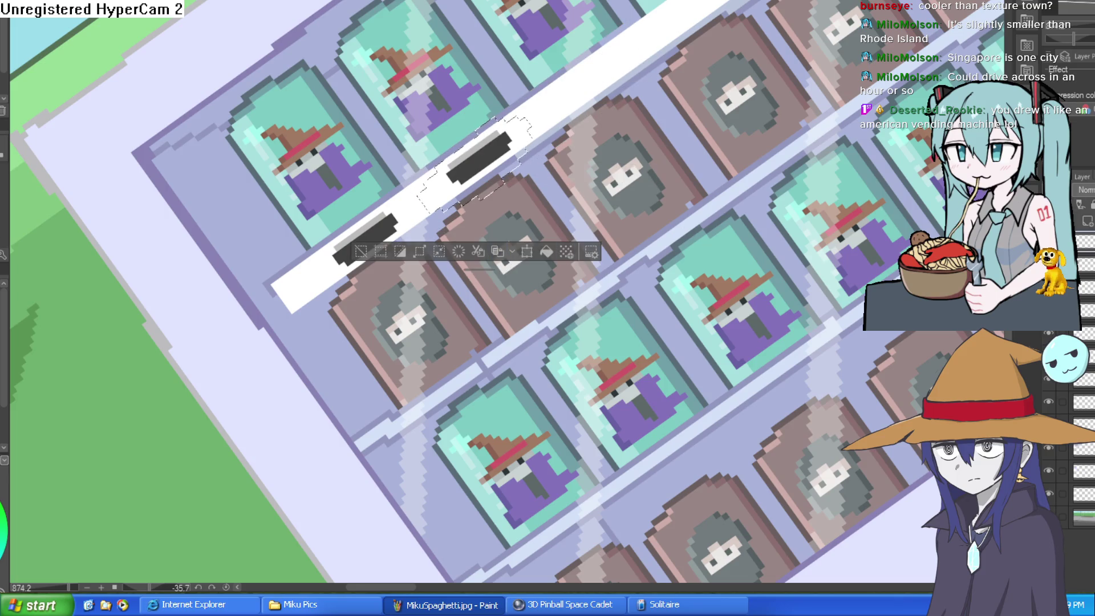
pyautogui.moveTo(499, 111)
pyautogui.mouseDown()
pyautogui.moveTo(305, 274)
pyautogui.moveTo(584, 132)
pyautogui.moveTo(541, 97)
pyautogui.moveTo(696, 21)
pyautogui.moveTo(635, 93)
pyautogui.moveTo(637, 83)
pyautogui.mouseUp()
pyautogui.hotkey('ctrl', 't')
pyautogui.press('Up')
pyautogui.press('Up')
pyautogui.click(545, 295)
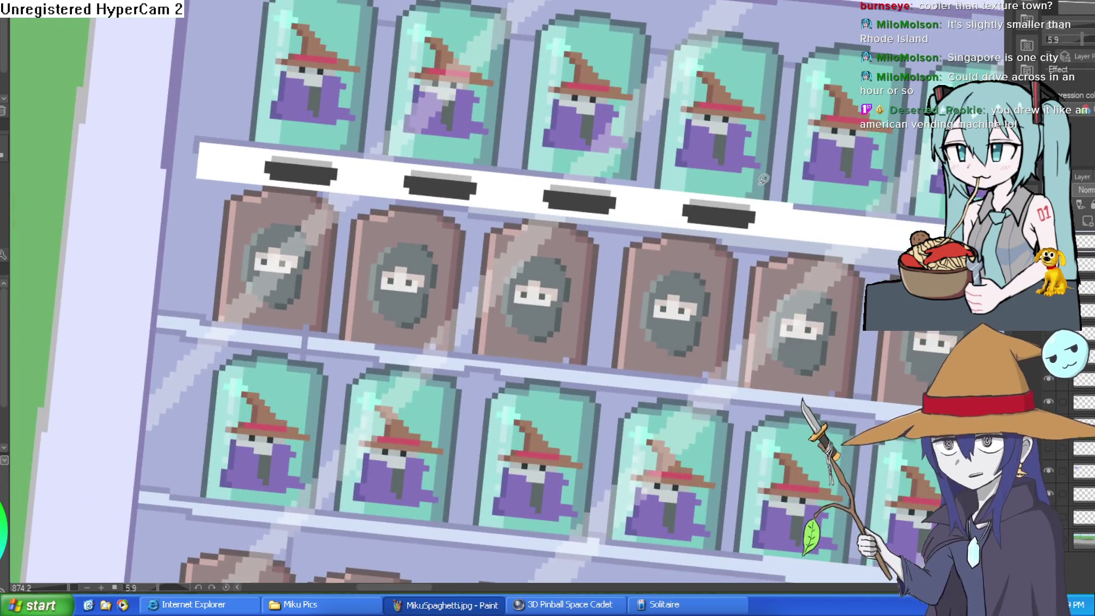
# Step: Copy the third and fourth slots as a pair to the strip's right end
pyautogui.moveTo(763, 179)
pyautogui.mouseDown()
pyautogui.moveTo(656, 163)
pyautogui.moveTo(645, 259)
pyautogui.moveTo(795, 223)
pyautogui.mouseUp()
pyautogui.scroll(-2, 868, 272)
pyautogui.moveTo(867, 273); pyautogui.dragTo(665, 227)
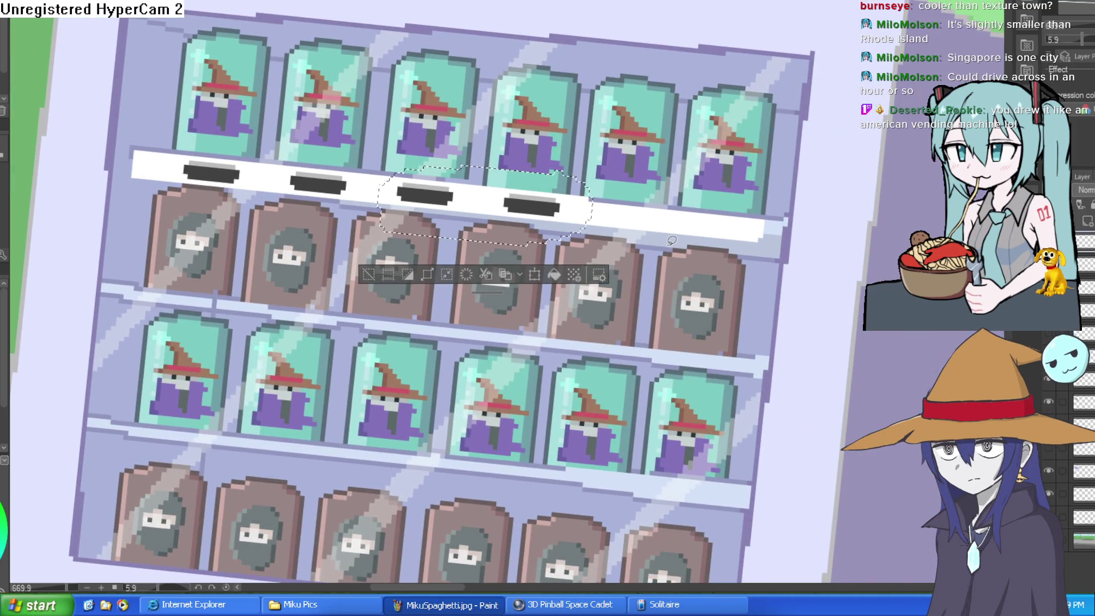
pyautogui.hotkey('ctrl', 'c')
pyautogui.hotkey('ctrl', 'v')
pyautogui.hotkey('ctrl', 't')
pyautogui.moveTo(540, 215); pyautogui.dragTo(743, 238)
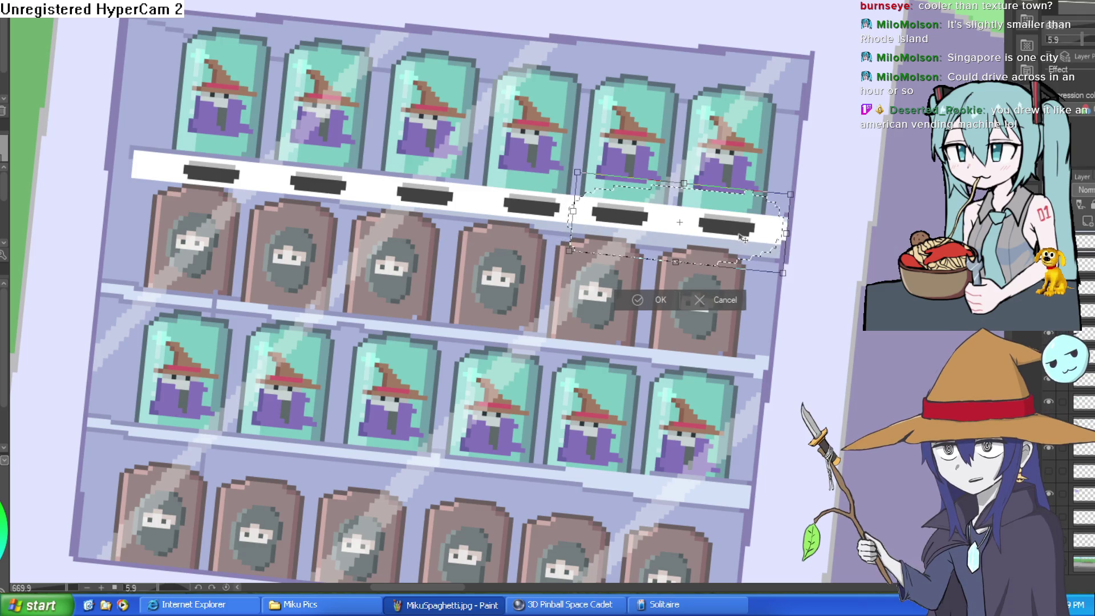
pyautogui.click(661, 300)
# Step: Copy the slotted top strip and place it beneath the second row of goods
pyautogui.hotkey('ctrl', 'd')
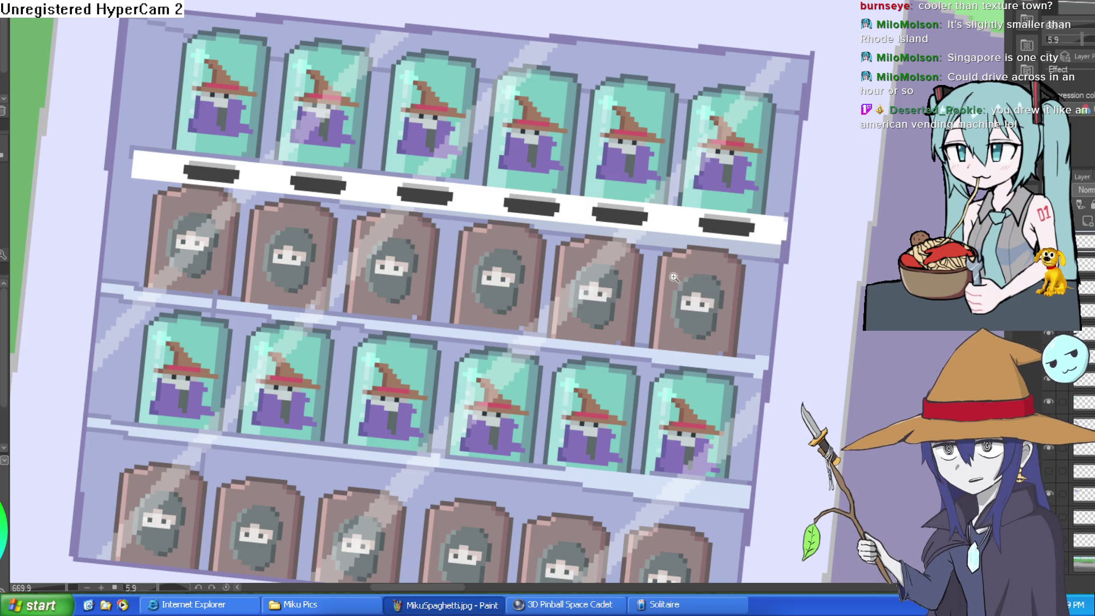
pyautogui.scroll(-3, 674, 278)
pyautogui.moveTo(744, 209)
pyautogui.mouseDown()
pyautogui.moveTo(582, 259)
pyautogui.moveTo(713, 197)
pyautogui.mouseUp()
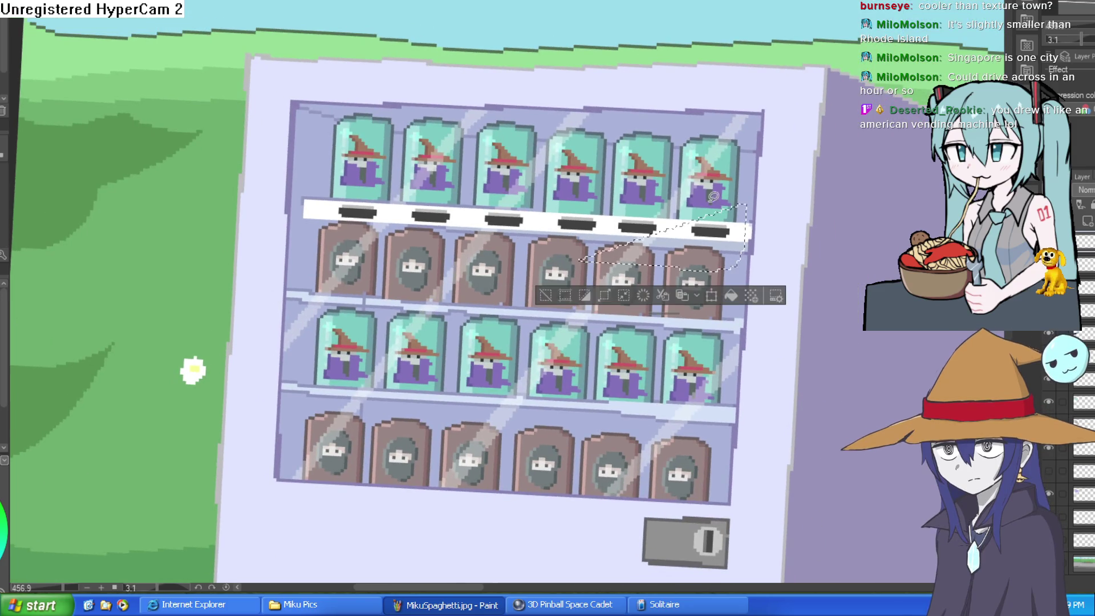
pyautogui.click(543, 298)
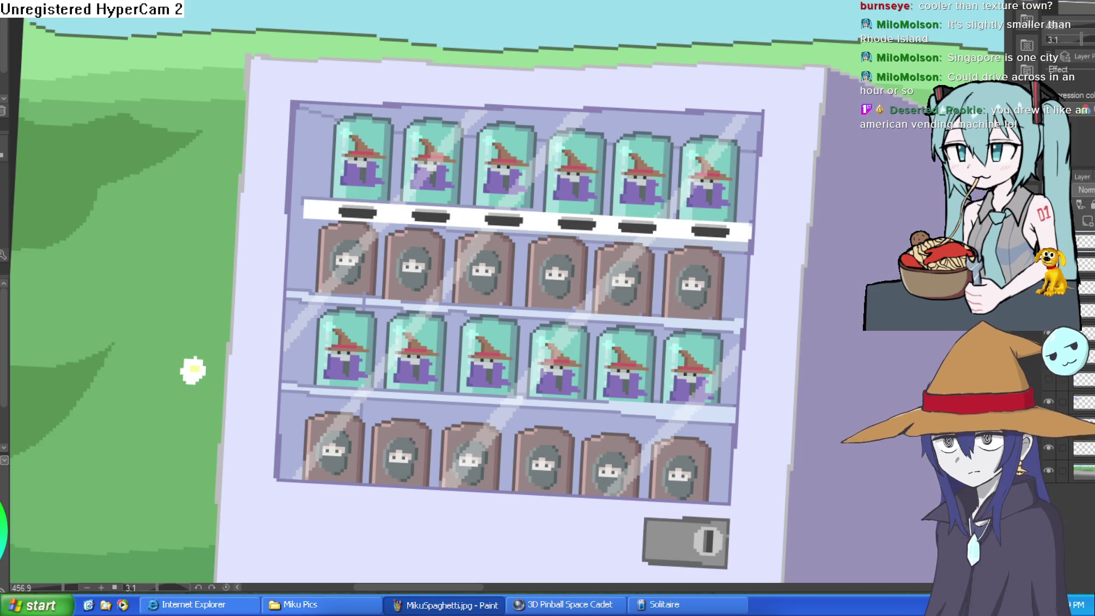
pyautogui.moveTo(757, 256)
pyautogui.mouseDown()
pyautogui.moveTo(427, 250)
pyautogui.moveTo(297, 182)
pyautogui.moveTo(599, 190)
pyautogui.moveTo(757, 209)
pyautogui.mouseUp()
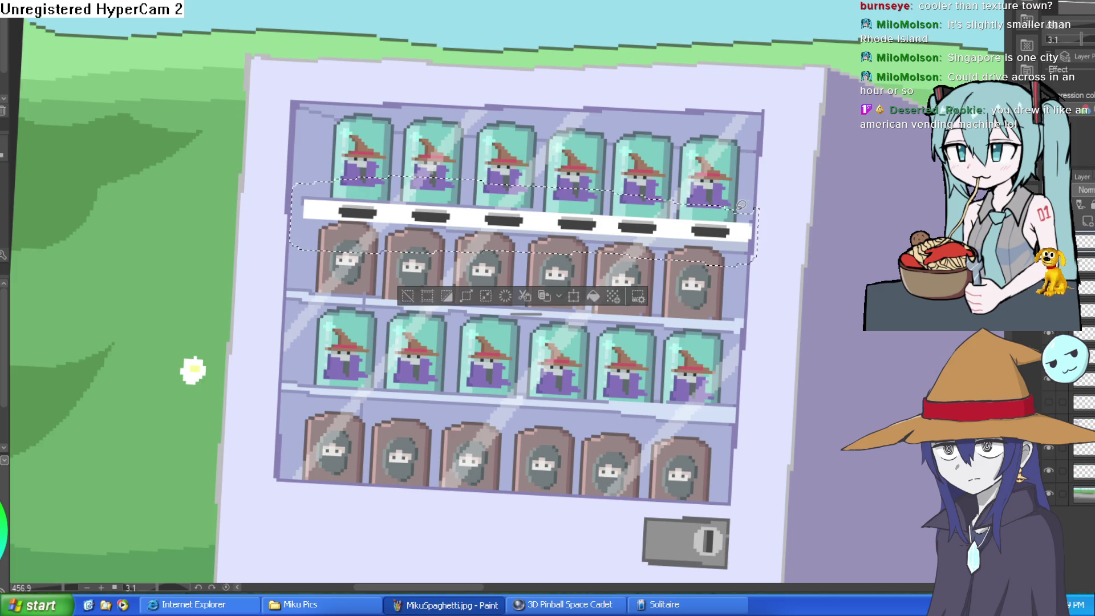
pyautogui.hotkey('ctrl', 't')
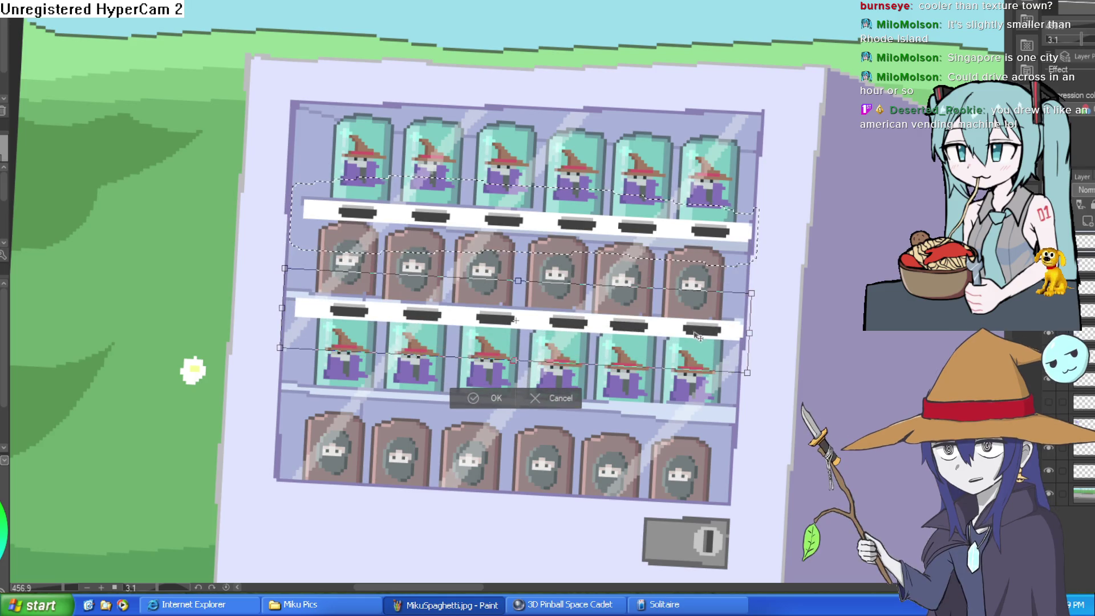
pyautogui.moveTo(692, 326); pyautogui.dragTo(694, 330)
pyautogui.click(467, 391)
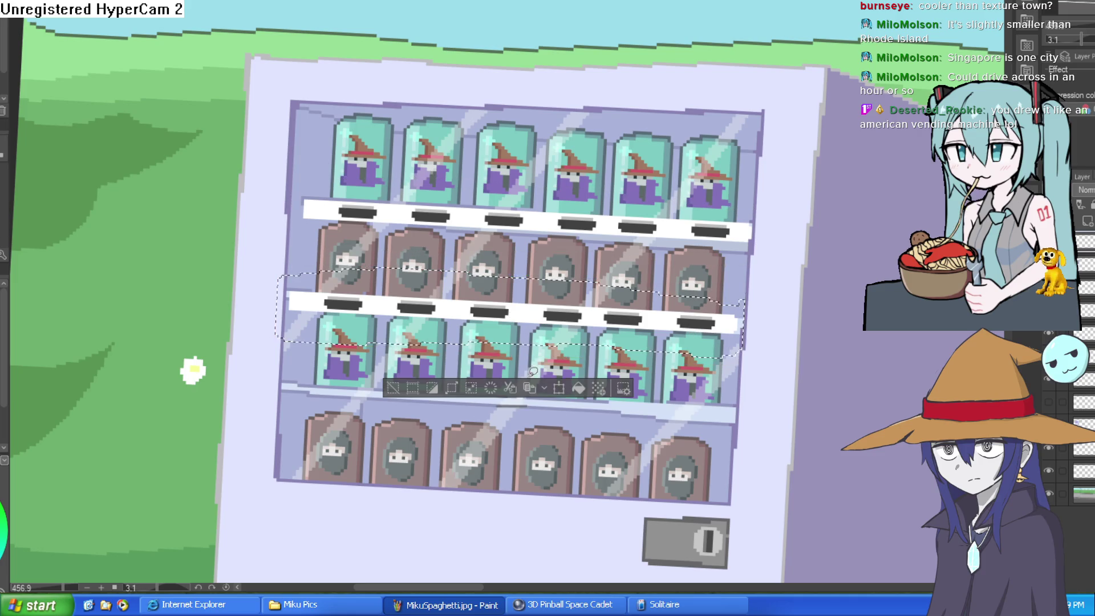
# Step: Place further strip copies beneath the third and bottom ninja rows, then view the whole machine
pyautogui.hotkey('ctrl', 't')
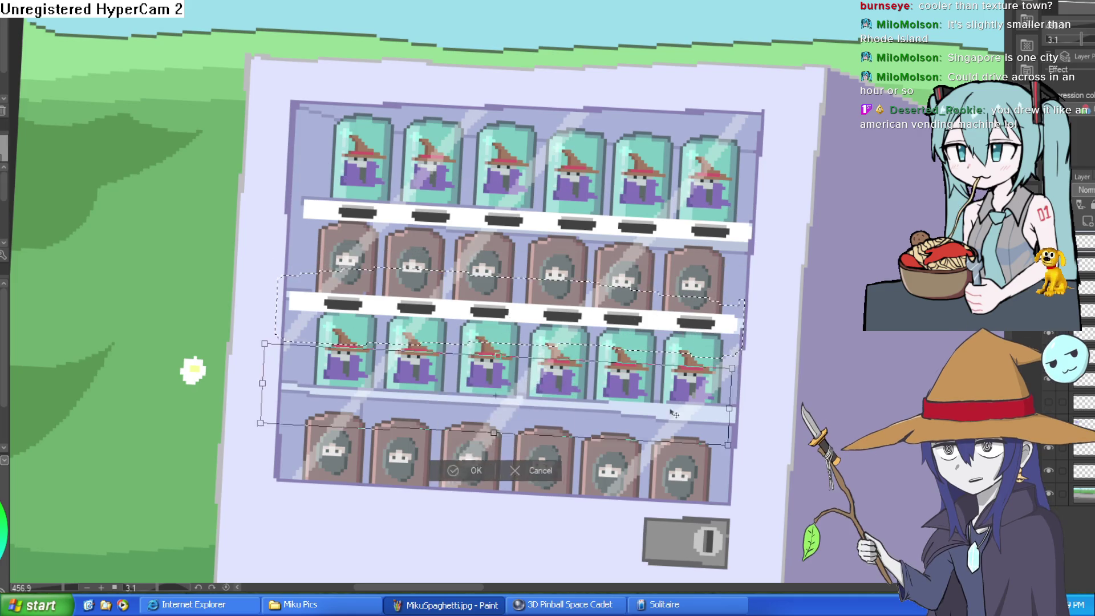
pyautogui.moveTo(616, 321); pyautogui.dragTo(676, 423)
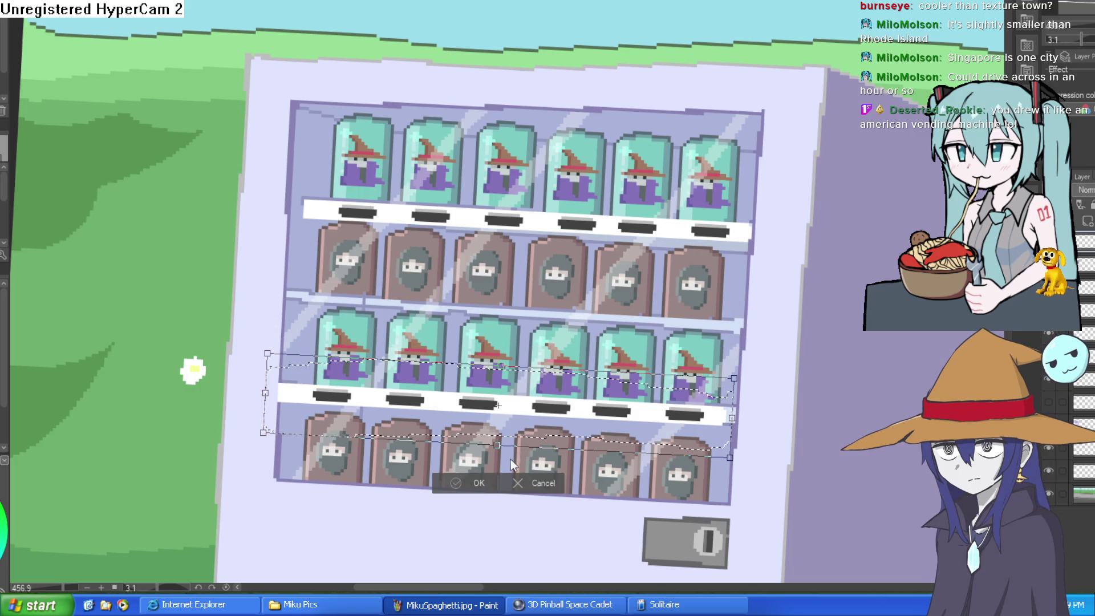
pyautogui.press('Return')
pyautogui.scroll(-3, 511, 460)
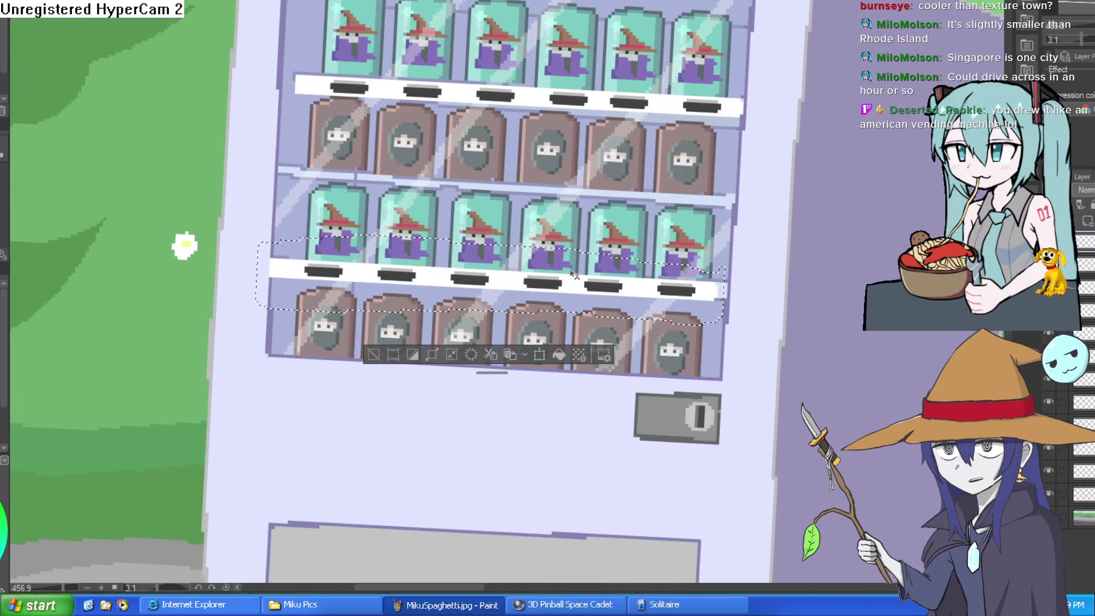
pyautogui.hotkey('ctrl', 't')
pyautogui.moveTo(645, 297)
pyautogui.mouseDown()
pyautogui.moveTo(684, 398)
pyautogui.moveTo(688, 386)
pyautogui.mouseUp()
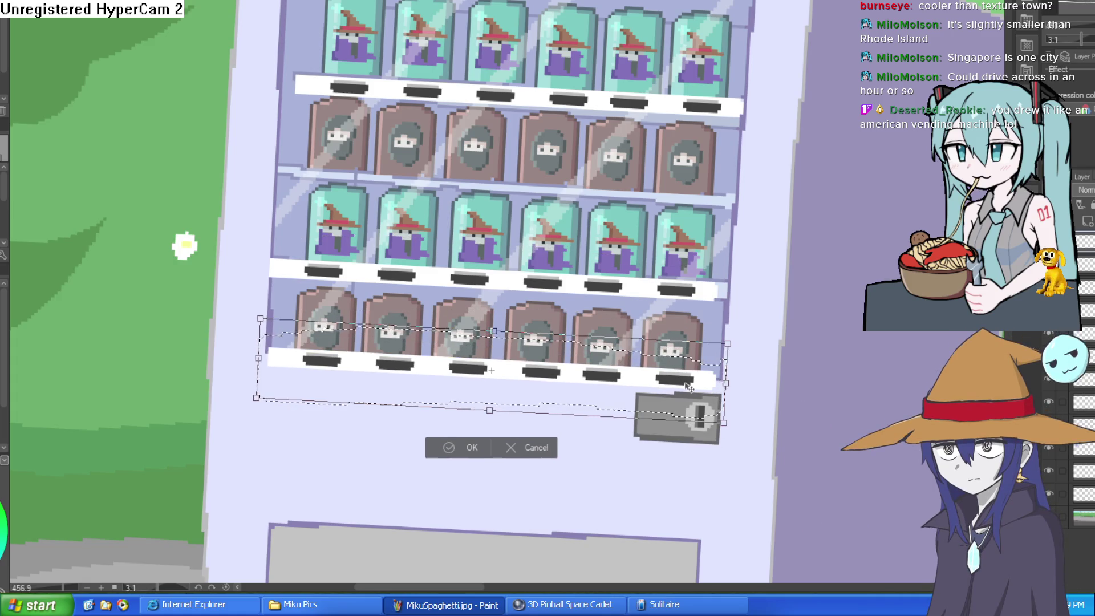
pyautogui.click(455, 448)
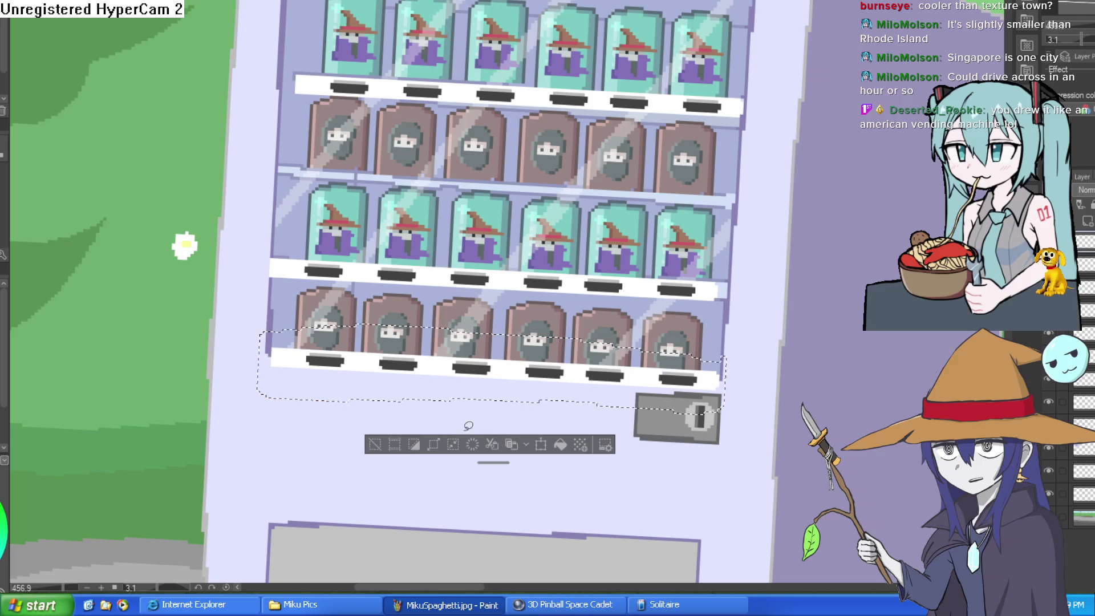
pyautogui.hotkey('ctrl', '0')
pyautogui.moveTo(708, 331)
pyautogui.mouseDown()
pyautogui.moveTo(692, 220)
pyautogui.moveTo(683, 203)
pyautogui.moveTo(677, 231)
pyautogui.moveTo(682, 207)
pyautogui.moveTo(691, 219)
pyautogui.moveTo(667, 217)
pyautogui.moveTo(653, 186)
pyautogui.mouseUp()
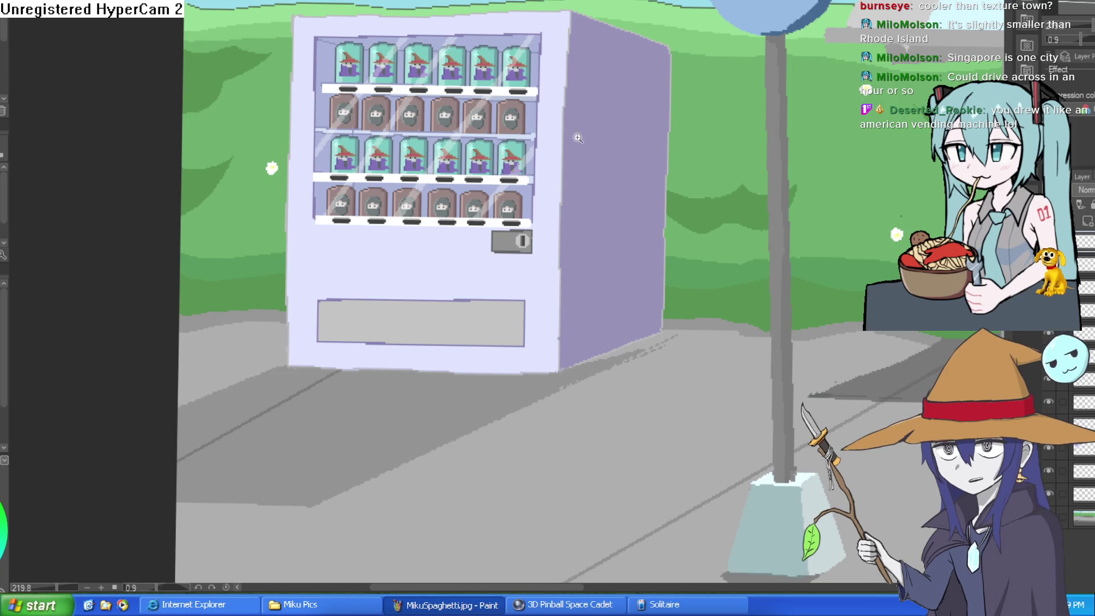
# Step: Sketch the hat outline and inner fold on the purple side panel, erasing stray marks
pyautogui.scroll(5, 653, 186)
pyautogui.moveTo(473, 269)
pyautogui.mouseDown()
pyautogui.moveTo(557, 268)
pyautogui.moveTo(707, 219)
pyautogui.moveTo(648, 206)
pyautogui.moveTo(600, 78)
pyautogui.moveTo(504, 61)
pyautogui.moveTo(505, 107)
pyautogui.moveTo(550, 206)
pyautogui.moveTo(497, 263)
pyautogui.mouseUp()
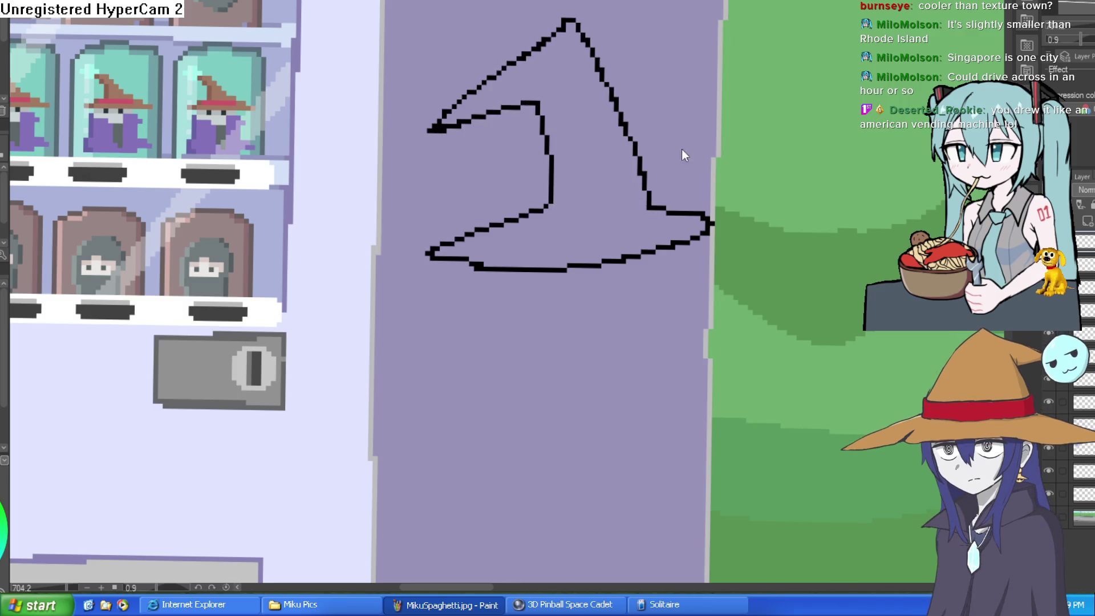
pyautogui.moveTo(530, 110); pyautogui.dragTo(535, 202)
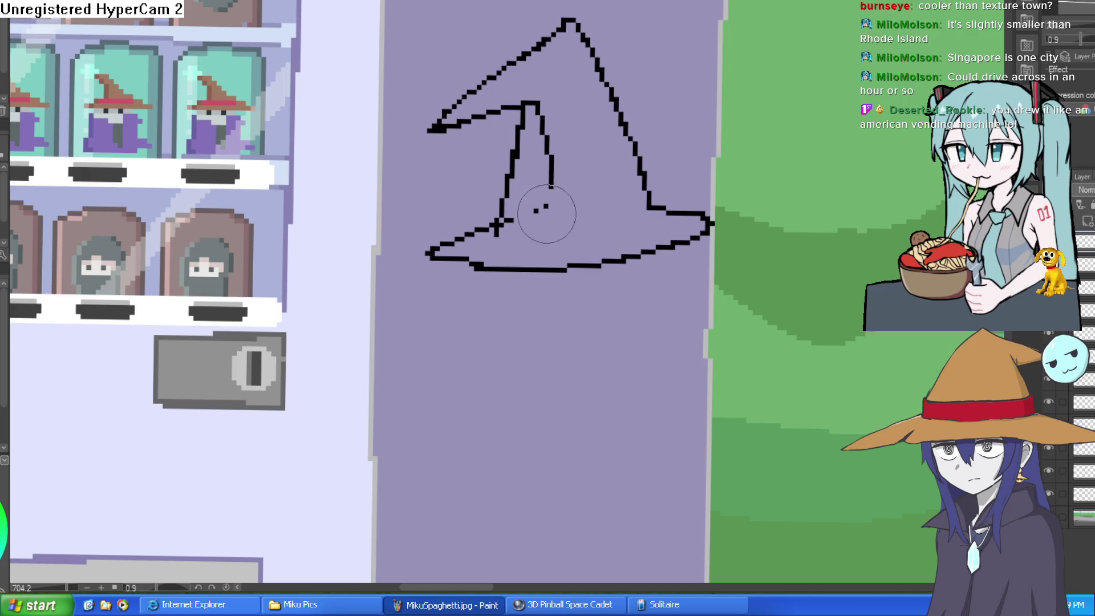
pyautogui.moveTo(550, 215); pyautogui.dragTo(550, 102)
pyautogui.moveTo(536, 211)
pyautogui.mouseDown()
pyautogui.moveTo(501, 230)
pyautogui.moveTo(657, 215)
pyautogui.moveTo(639, 178)
pyautogui.moveTo(508, 202)
pyautogui.moveTo(489, 224)
pyautogui.mouseUp()
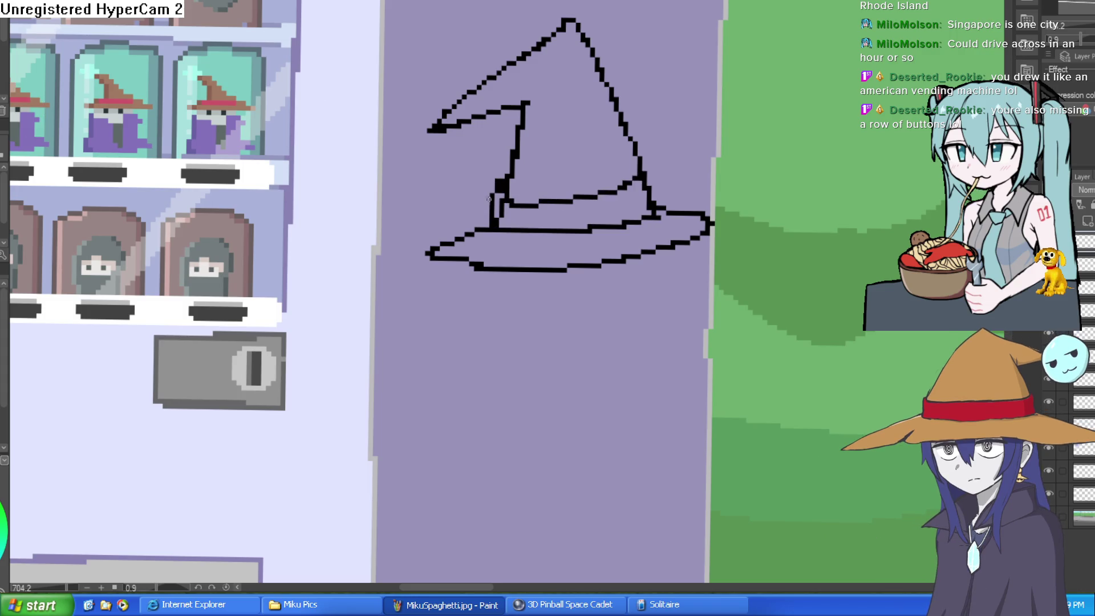
pyautogui.moveTo(439, 166)
pyautogui.mouseDown()
pyautogui.moveTo(434, 127)
pyautogui.moveTo(426, 182)
pyautogui.moveTo(431, 159)
pyautogui.mouseUp()
# Step: Add a round bobble at the hat's tip and try a curve under the brim, then undo it
pyautogui.moveTo(625, 245); pyautogui.dragTo(602, 144)
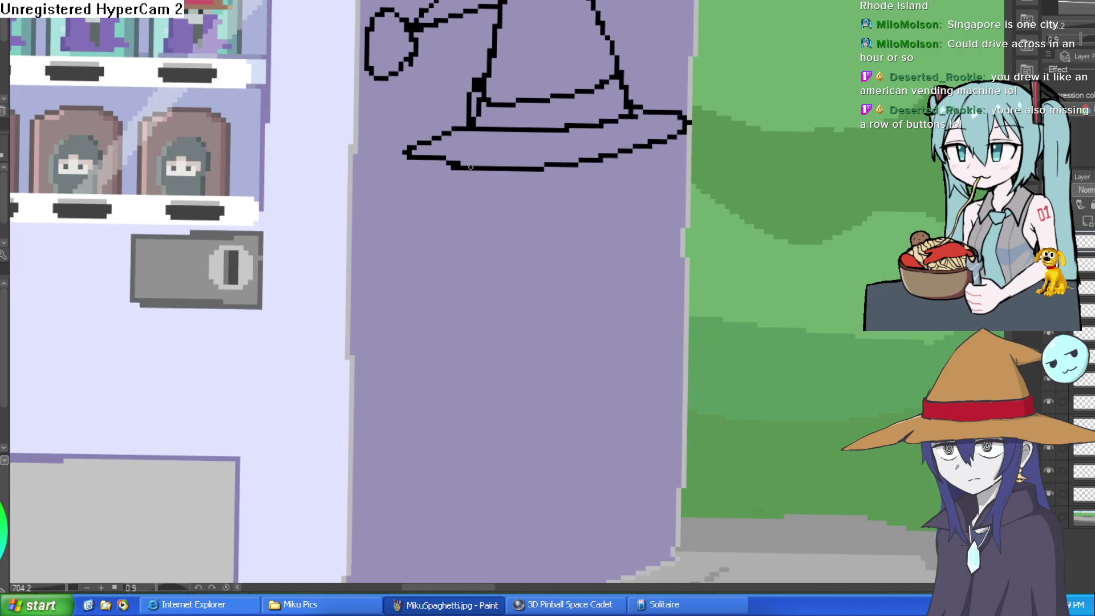
pyautogui.moveTo(471, 167); pyautogui.dragTo(634, 162)
pyautogui.hotkey('ctrl', 'z')
pyautogui.moveTo(467, 169)
pyautogui.mouseDown()
pyautogui.moveTo(491, 251)
pyautogui.moveTo(590, 263)
pyautogui.moveTo(472, 213)
pyautogui.moveTo(650, 216)
pyautogui.moveTo(673, 143)
pyautogui.mouseUp()
pyautogui.hotkey('ctrl', 'z')
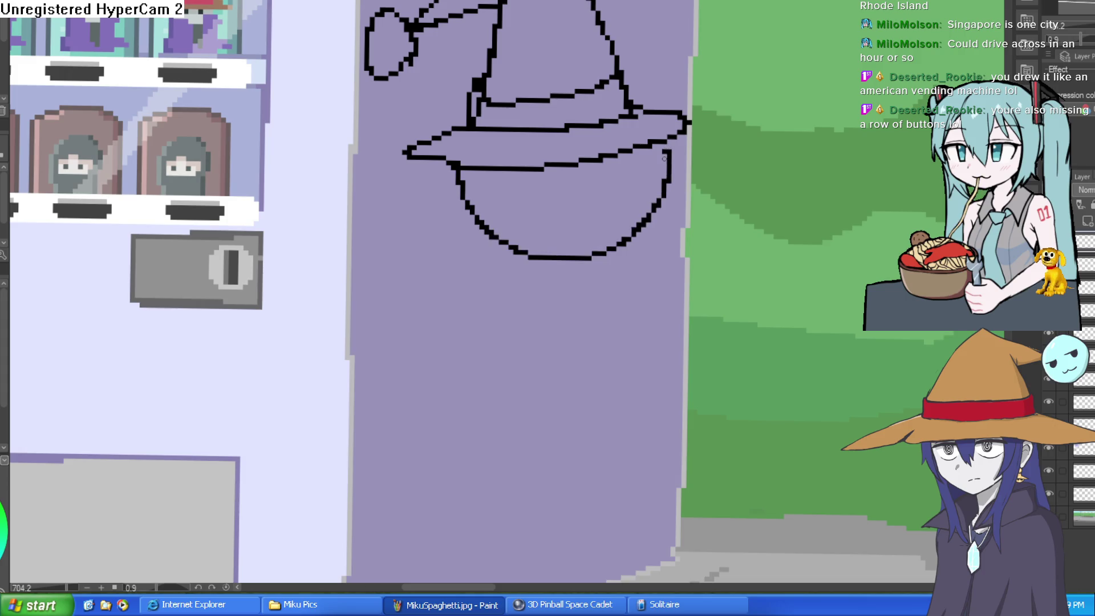
pyautogui.hotkey('ctrl', 'z')
pyautogui.scroll(-5, 629, 240)
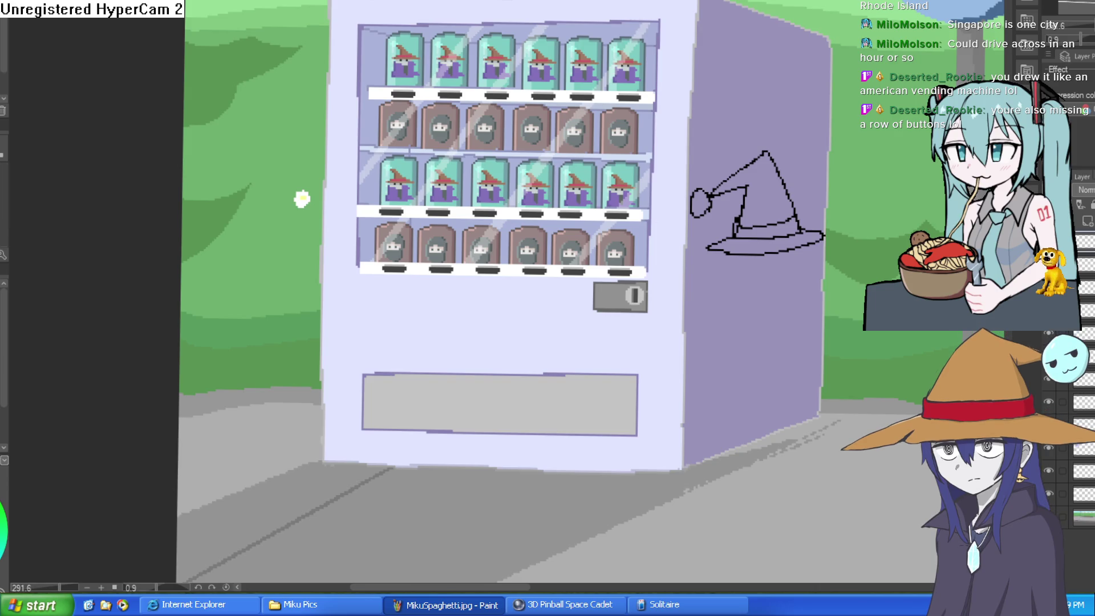
# Step: Move the second and third shelf rows a few pixels lower and deselect them
pyautogui.moveTo(669, 71)
pyautogui.mouseDown()
pyautogui.moveTo(502, 127)
pyautogui.moveTo(353, 103)
pyautogui.moveTo(610, 59)
pyautogui.mouseUp()
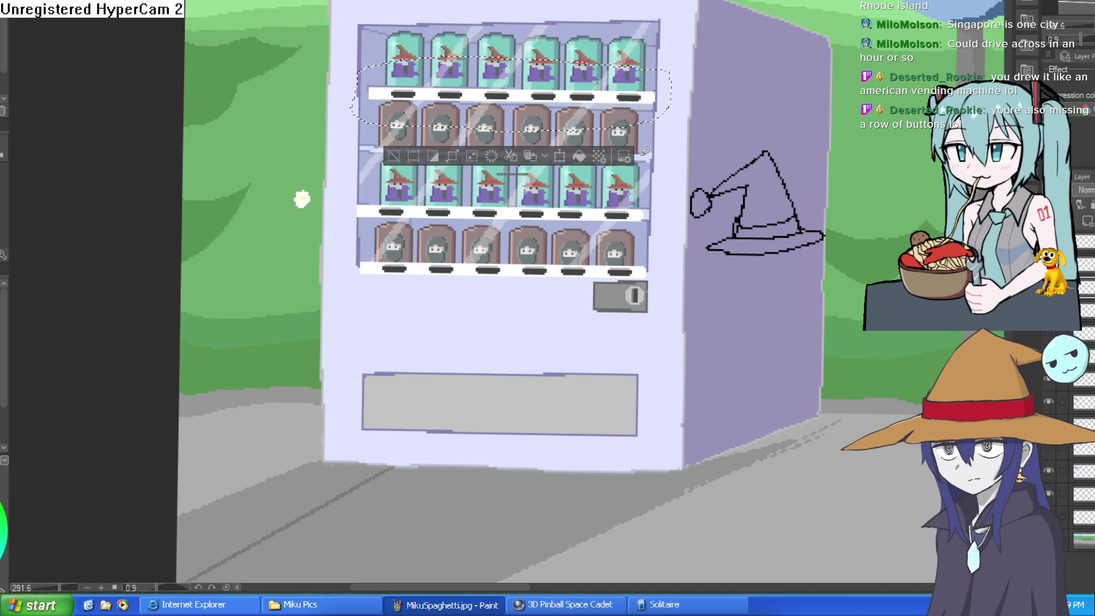
pyautogui.hotkey('ctrl', 't')
pyautogui.moveTo(635, 164); pyautogui.dragTo(634, 170)
pyautogui.press('Return')
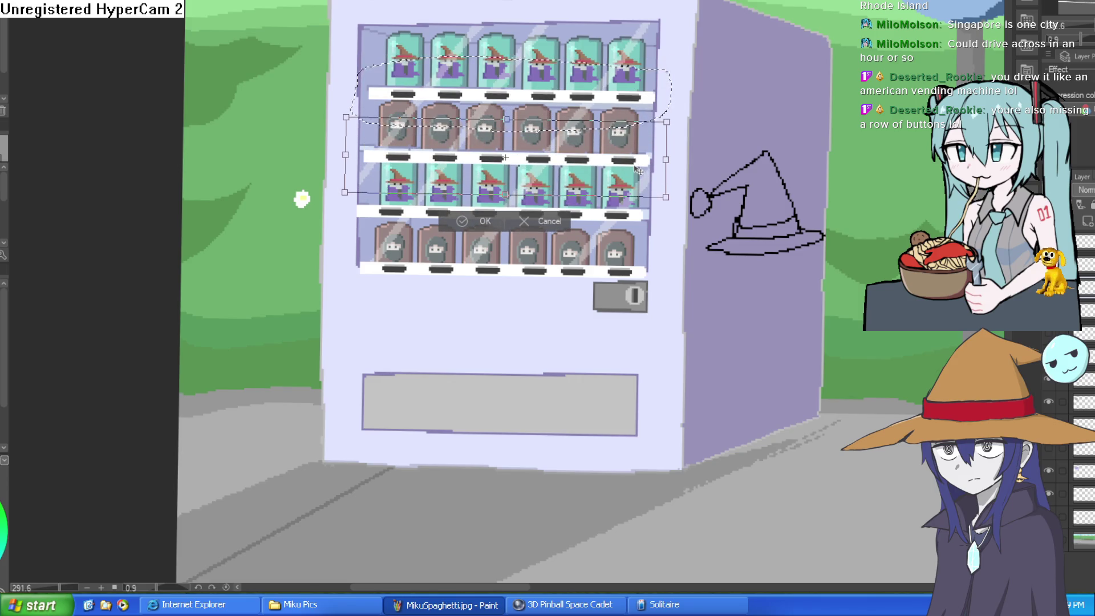
pyautogui.hotkey('ctrl', 'd')
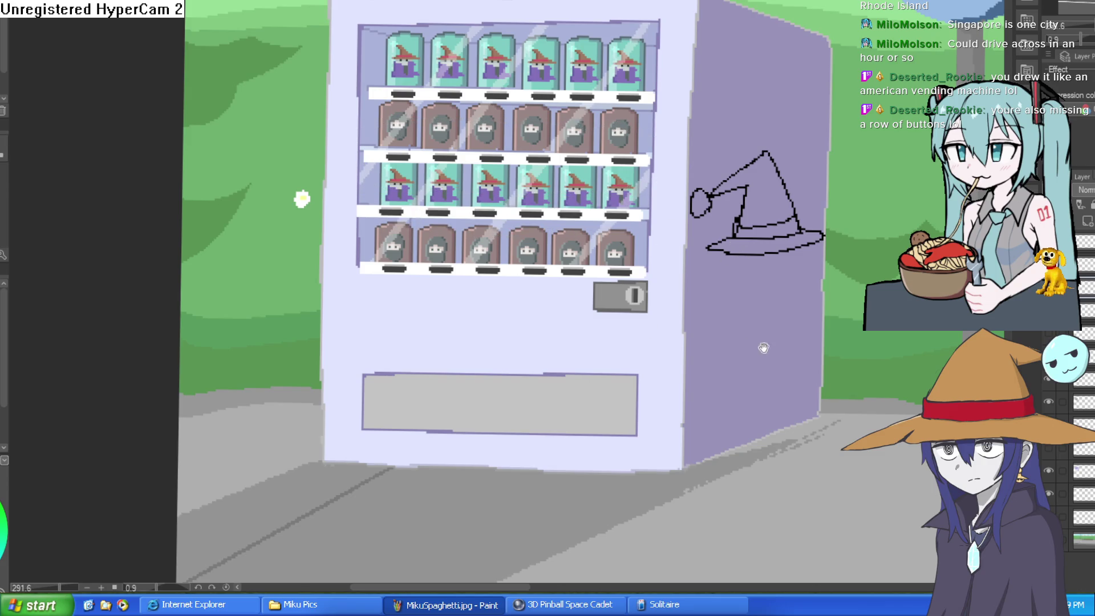
pyautogui.moveTo(145, 232); pyautogui.dragTo(59, 167)
# Step: Toggle the hat-and-slots layer and sketch trial loops beneath the hat brim, then undo them
pyautogui.scroll(4, 721, 254)
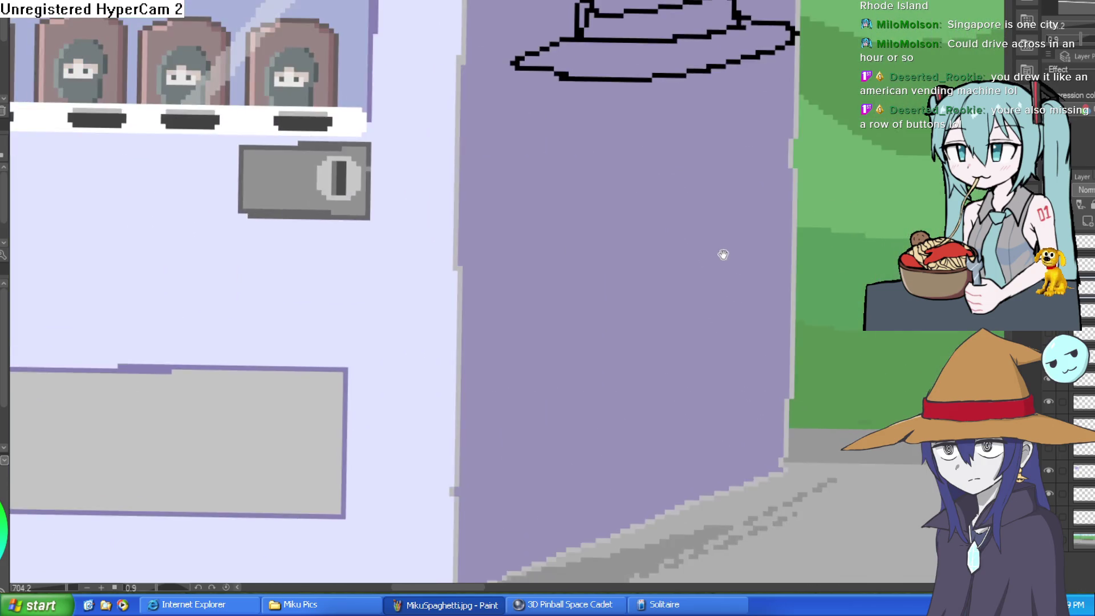
pyautogui.click(1086, 228)
pyautogui.click(1087, 228)
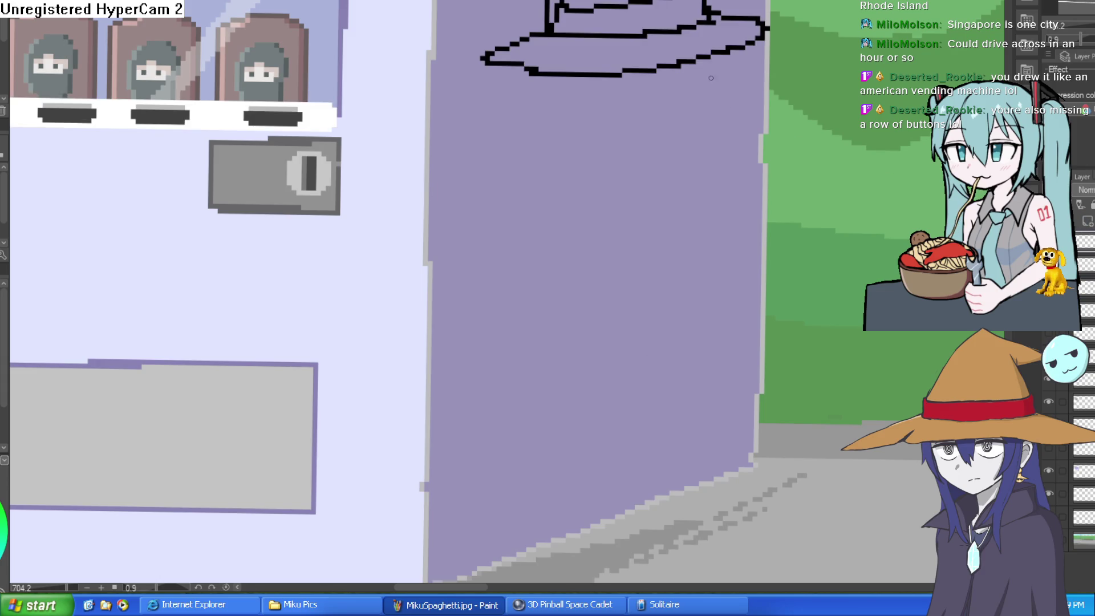
pyautogui.moveTo(712, 70)
pyautogui.mouseDown()
pyautogui.moveTo(751, 67)
pyautogui.moveTo(723, 74)
pyautogui.mouseUp()
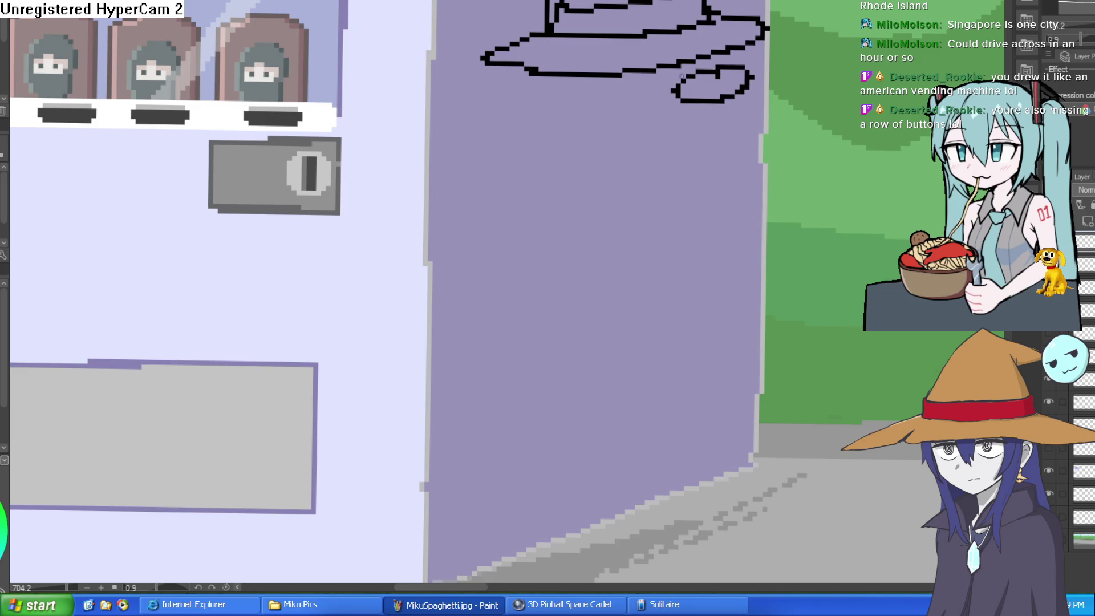
pyautogui.hotkey('ctrl', 'z')
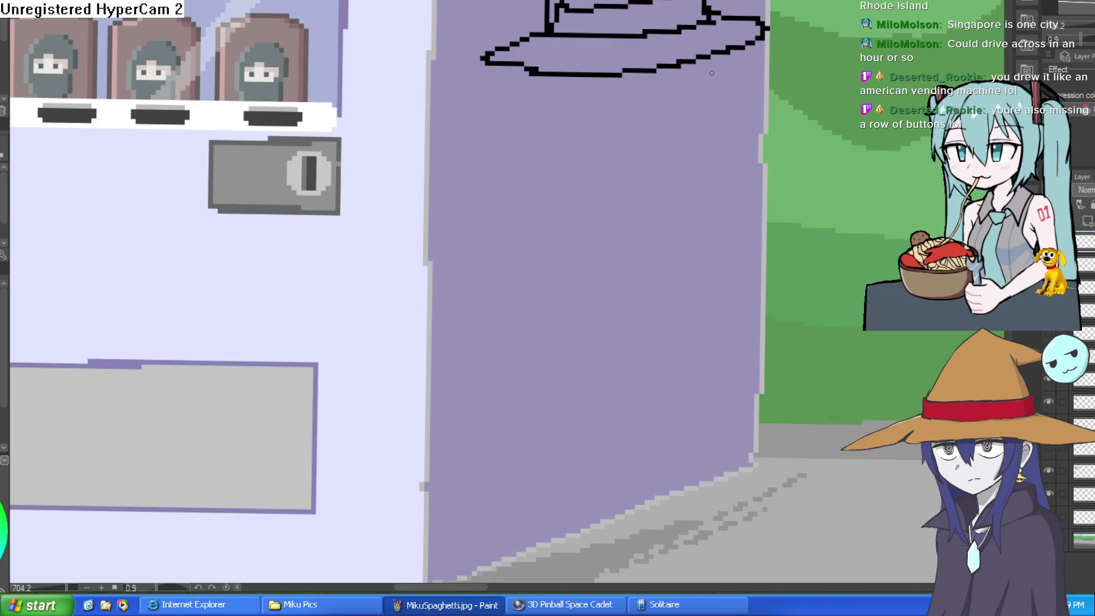
pyautogui.moveTo(716, 58)
pyautogui.mouseDown()
pyautogui.moveTo(668, 85)
pyautogui.moveTo(726, 56)
pyautogui.mouseUp()
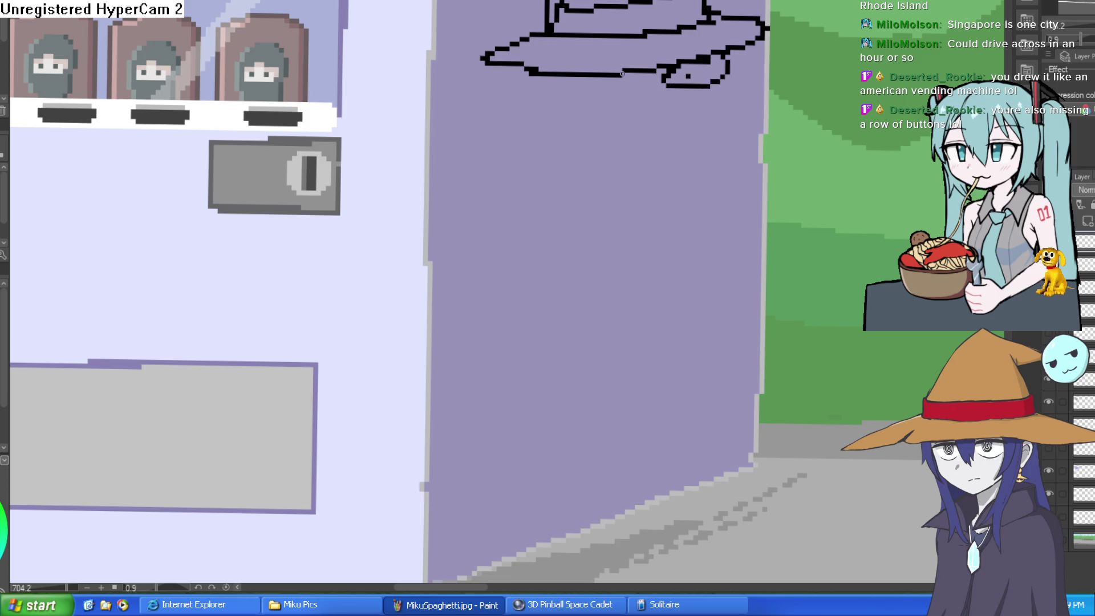
pyautogui.moveTo(599, 77)
pyautogui.mouseDown()
pyautogui.moveTo(542, 104)
pyautogui.moveTo(624, 76)
pyautogui.mouseUp()
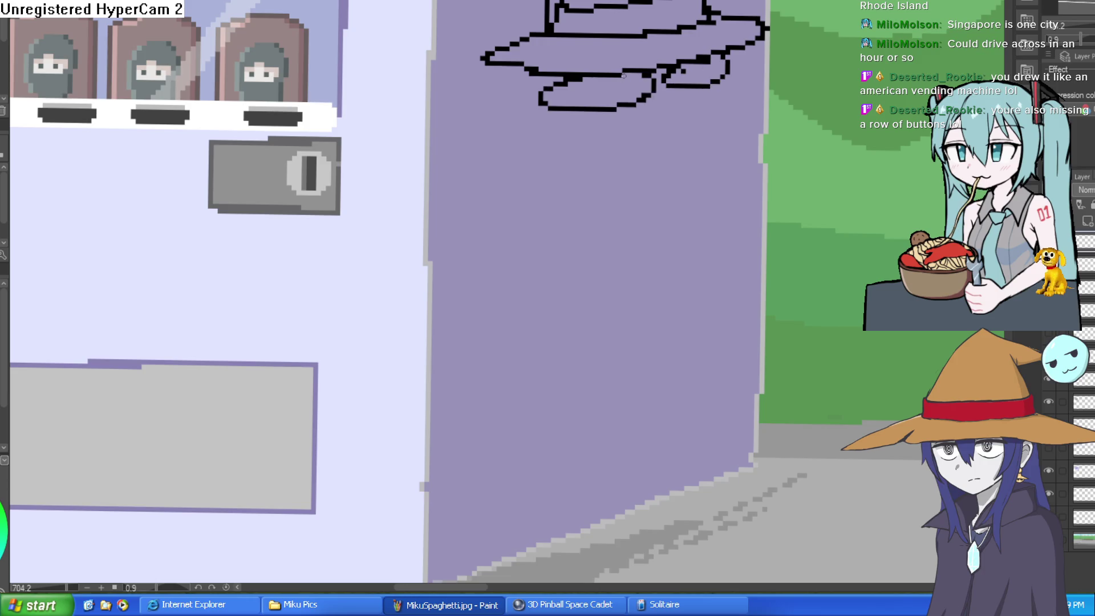
pyautogui.moveTo(706, 125)
pyautogui.mouseDown()
pyautogui.moveTo(653, 153)
pyautogui.moveTo(513, 168)
pyautogui.moveTo(656, 137)
pyautogui.moveTo(627, 114)
pyautogui.moveTo(552, 131)
pyautogui.moveTo(579, 160)
pyautogui.mouseUp()
pyautogui.hotkey('ctrl', 'z')
pyautogui.hotkey('ctrl', 'z')
pyautogui.hotkey('ctrl', 'z')
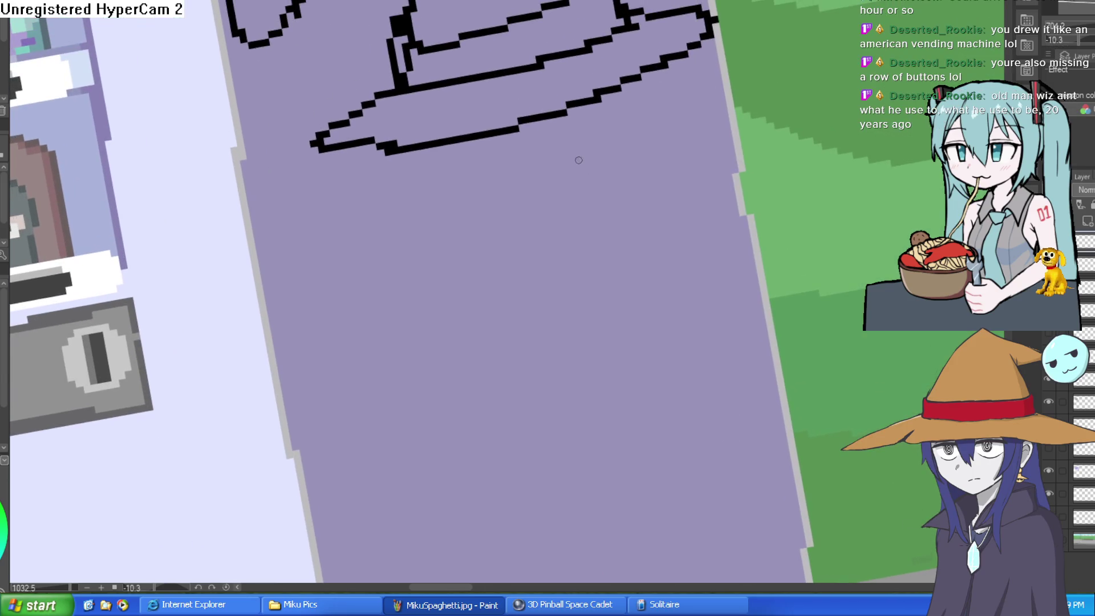
# Step: Outline the wizard's grinning mouth under the brim, redrawing its left side and bottom
pyautogui.moveTo(451, 149)
pyautogui.mouseDown()
pyautogui.moveTo(545, 117)
pyautogui.moveTo(596, 131)
pyautogui.moveTo(662, 67)
pyautogui.mouseUp()
pyautogui.moveTo(653, 139)
pyautogui.mouseDown()
pyautogui.moveTo(508, 182)
pyautogui.moveTo(598, 238)
pyautogui.moveTo(630, 155)
pyautogui.moveTo(646, 152)
pyautogui.moveTo(571, 188)
pyautogui.moveTo(495, 205)
pyautogui.mouseUp()
pyautogui.moveTo(605, 174)
pyautogui.mouseDown()
pyautogui.moveTo(648, 176)
pyautogui.moveTo(507, 190)
pyautogui.mouseUp()
pyautogui.hotkey('ctrl', 'z')
pyautogui.hotkey('ctrl', 'z')
pyautogui.hotkey('ctrl', 'z')
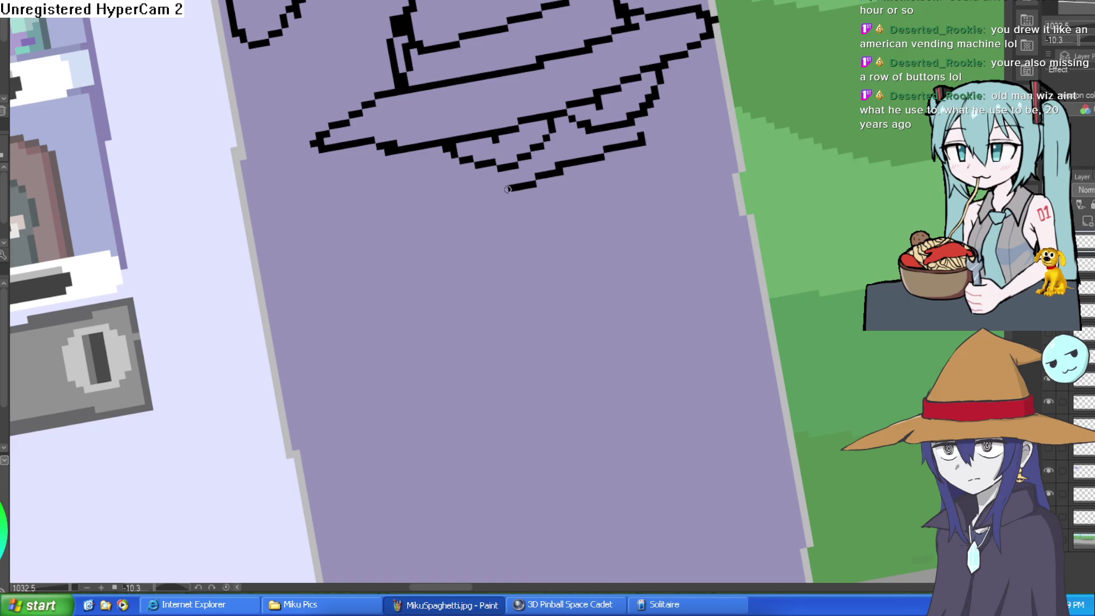
pyautogui.hotkey('ctrl', 'z')
pyautogui.moveTo(656, 139)
pyautogui.mouseDown()
pyautogui.moveTo(476, 171)
pyautogui.moveTo(584, 217)
pyautogui.moveTo(644, 143)
pyautogui.moveTo(477, 181)
pyautogui.mouseUp()
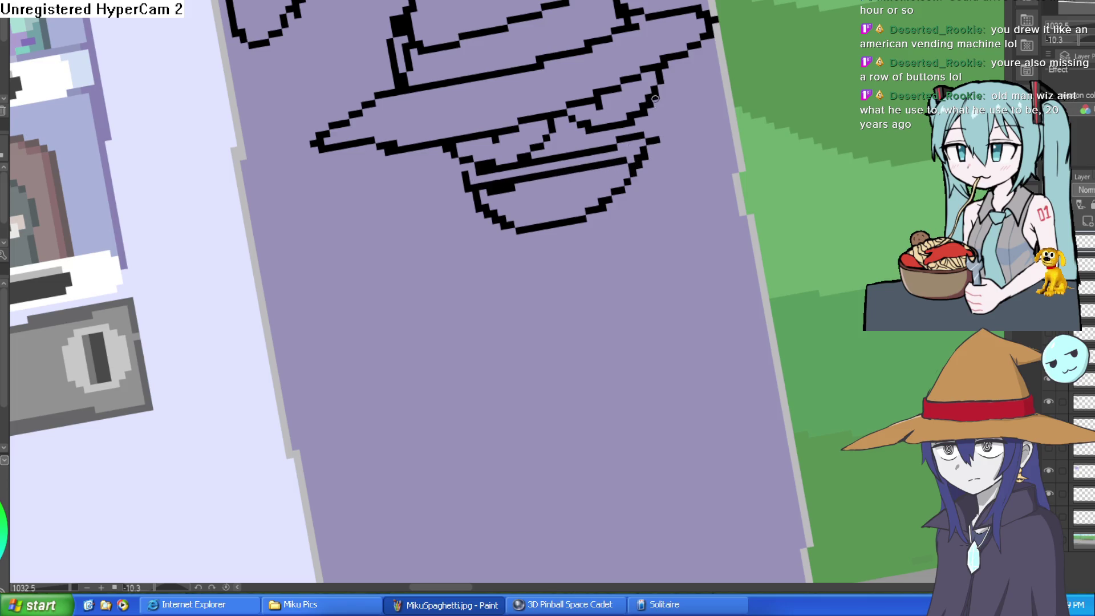
pyautogui.moveTo(655, 98)
pyautogui.mouseDown()
pyautogui.moveTo(619, 252)
pyautogui.moveTo(459, 220)
pyautogui.mouseUp()
pyautogui.hotkey('ctrl', 'z')
# Step: Draw the jaw down the right side and under the mouth, adding the chin line
pyautogui.moveTo(661, 81); pyautogui.dragTo(665, 194)
pyautogui.hotkey('ctrl', 'z')
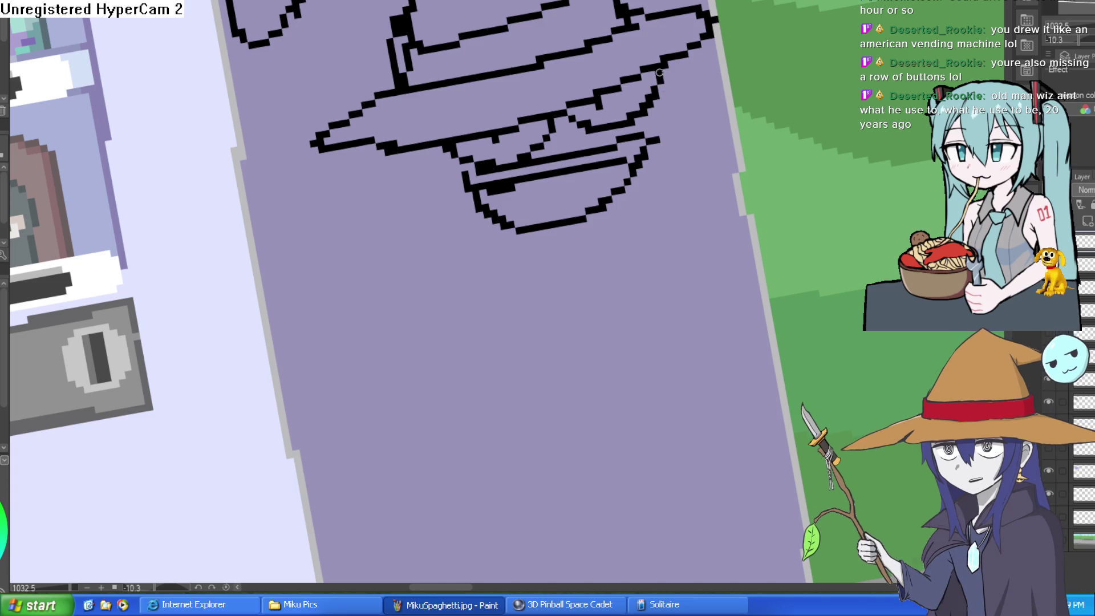
pyautogui.moveTo(660, 73)
pyautogui.mouseDown()
pyautogui.moveTo(705, 199)
pyautogui.moveTo(603, 366)
pyautogui.moveTo(478, 254)
pyautogui.mouseUp()
pyautogui.hotkey('ctrl', 'z')
pyautogui.moveTo(663, 65)
pyautogui.mouseDown()
pyautogui.moveTo(499, 296)
pyautogui.moveTo(434, 251)
pyautogui.mouseUp()
pyautogui.moveTo(650, 183)
pyautogui.mouseDown()
pyautogui.moveTo(632, 223)
pyautogui.moveTo(501, 262)
pyautogui.moveTo(487, 245)
pyautogui.mouseUp()
pyautogui.moveTo(381, 145); pyautogui.dragTo(445, 252)
# Step: Draw a tall can left of the wizard's face with a hand gripping it
pyautogui.scroll(-5, 543, 183)
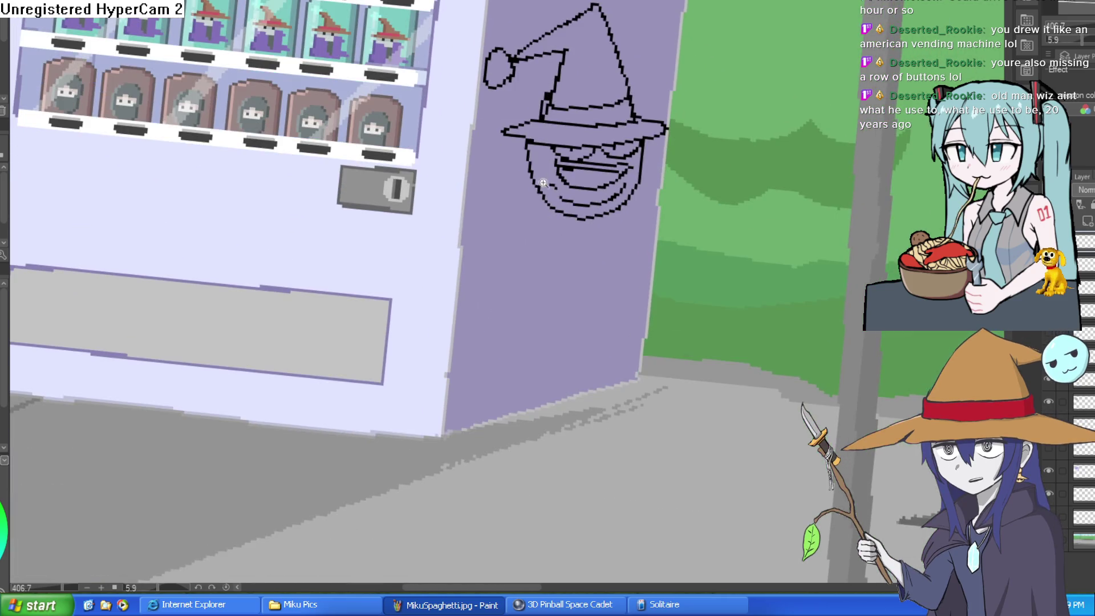
pyautogui.scroll(3, 543, 182)
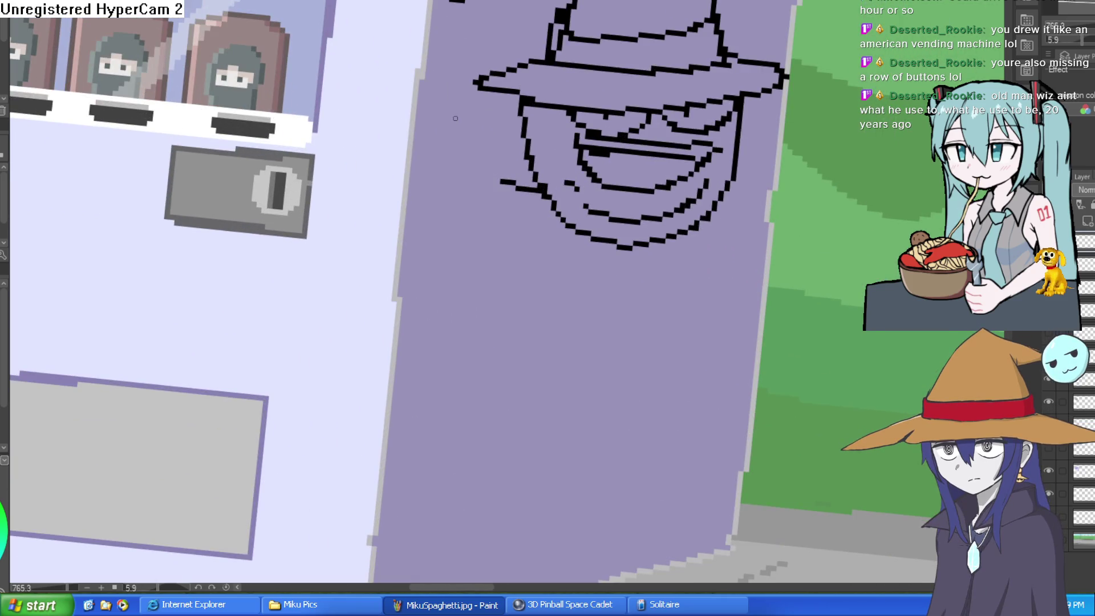
pyautogui.moveTo(455, 118)
pyautogui.mouseDown()
pyautogui.moveTo(474, 233)
pyautogui.moveTo(503, 131)
pyautogui.moveTo(474, 125)
pyautogui.mouseUp()
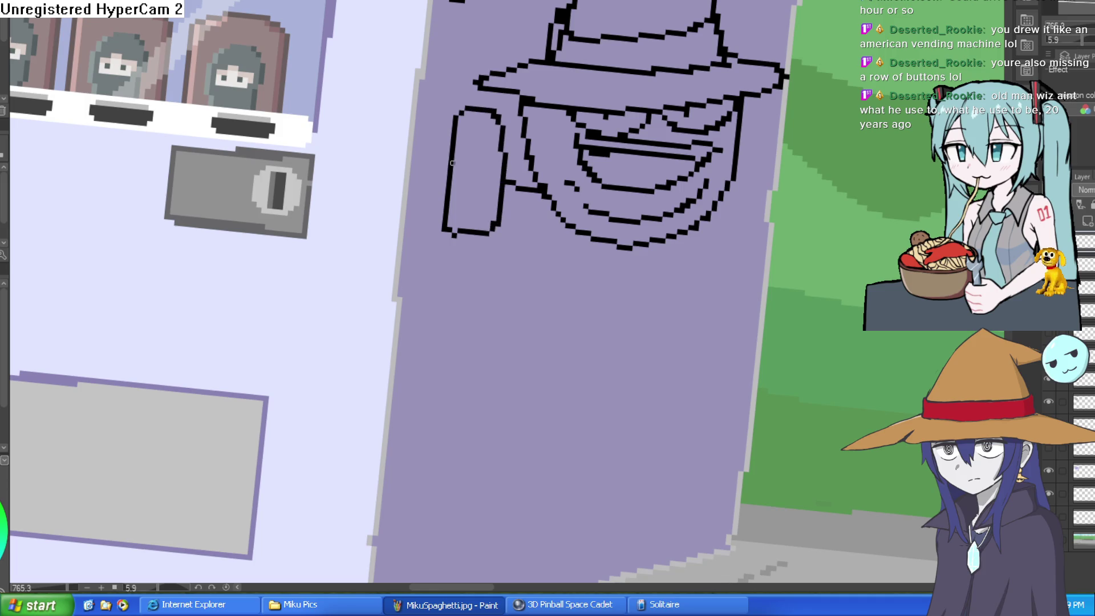
pyautogui.moveTo(453, 163)
pyautogui.mouseDown()
pyautogui.moveTo(483, 185)
pyautogui.moveTo(466, 174)
pyautogui.moveTo(440, 210)
pyautogui.mouseUp()
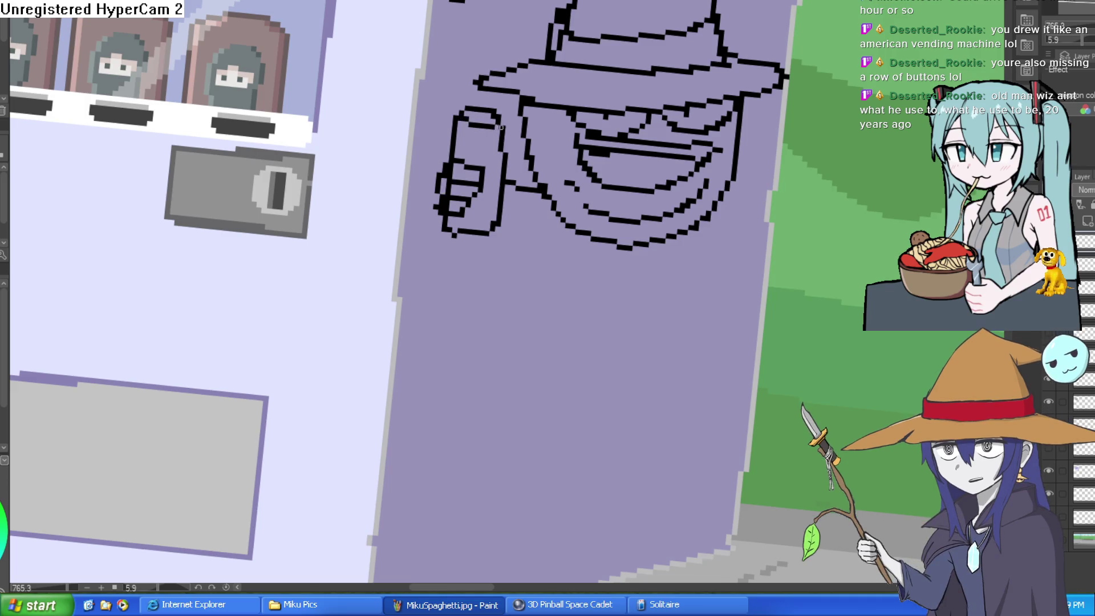
# Step: Outline the robed body below the face, including the robe's right side and bottom
pyautogui.moveTo(584, 270); pyautogui.dragTo(578, 244)
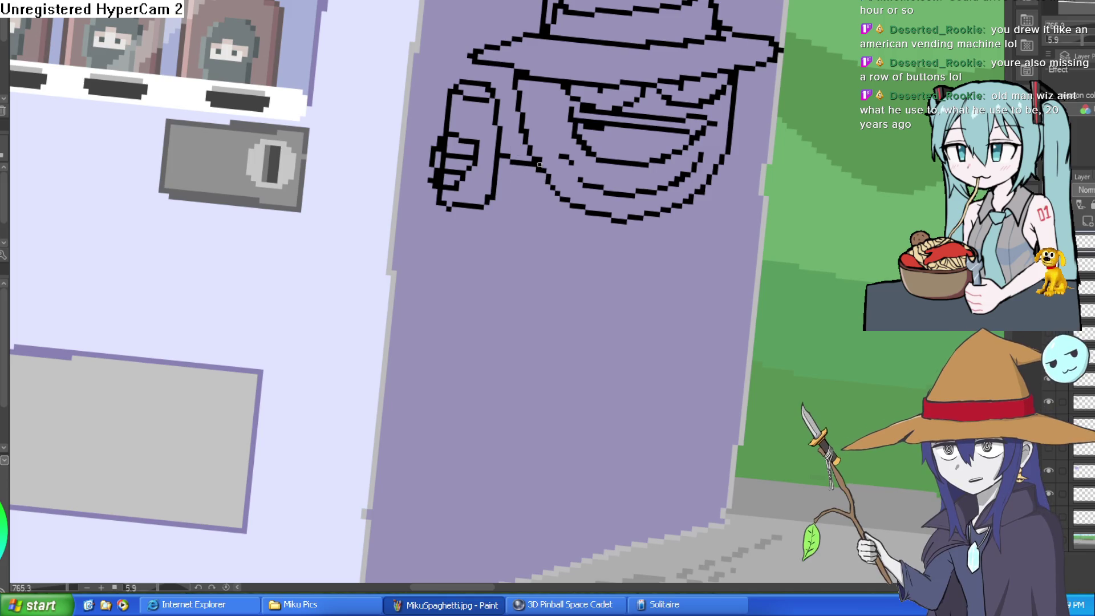
pyautogui.moveTo(599, 196)
pyautogui.mouseDown()
pyautogui.moveTo(557, 309)
pyautogui.moveTo(520, 166)
pyautogui.mouseUp()
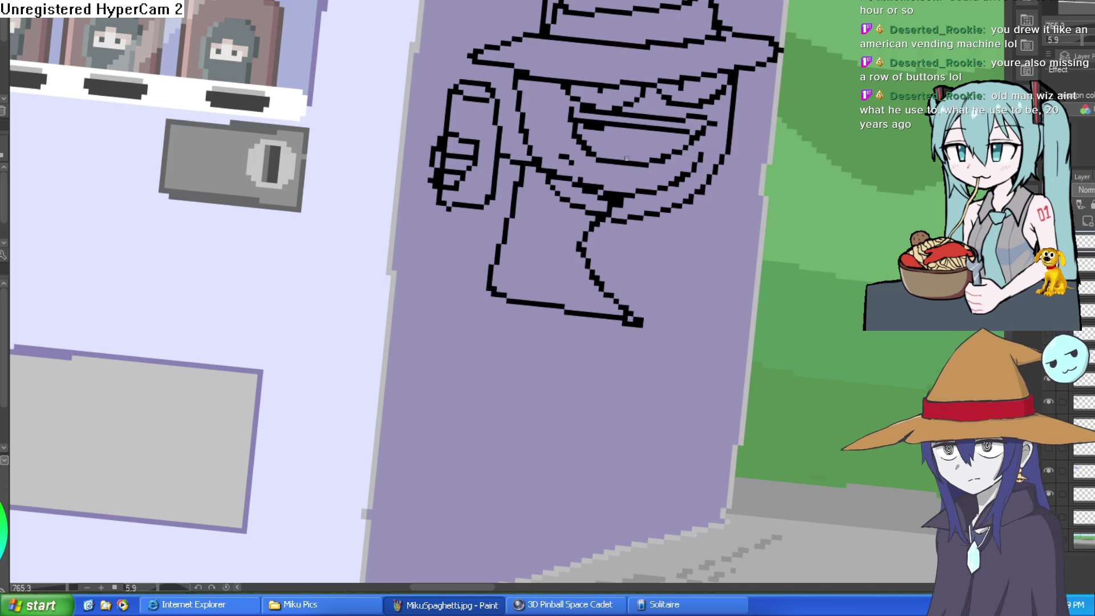
pyautogui.moveTo(710, 176)
pyautogui.mouseDown()
pyautogui.moveTo(759, 281)
pyautogui.moveTo(636, 305)
pyautogui.mouseUp()
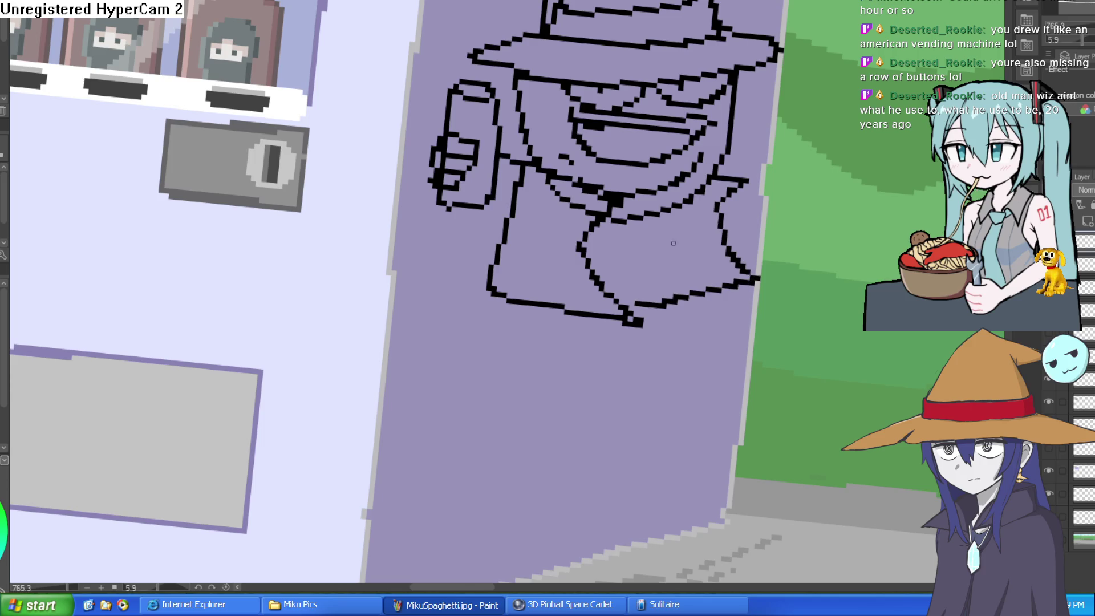
pyautogui.moveTo(683, 199); pyautogui.dragTo(717, 287)
pyautogui.scroll(-5, 718, 286)
pyautogui.moveTo(660, 111)
pyautogui.mouseDown()
pyautogui.moveTo(590, 159)
pyautogui.moveTo(699, 112)
pyautogui.mouseUp()
pyautogui.scroll(6, 611, 156)
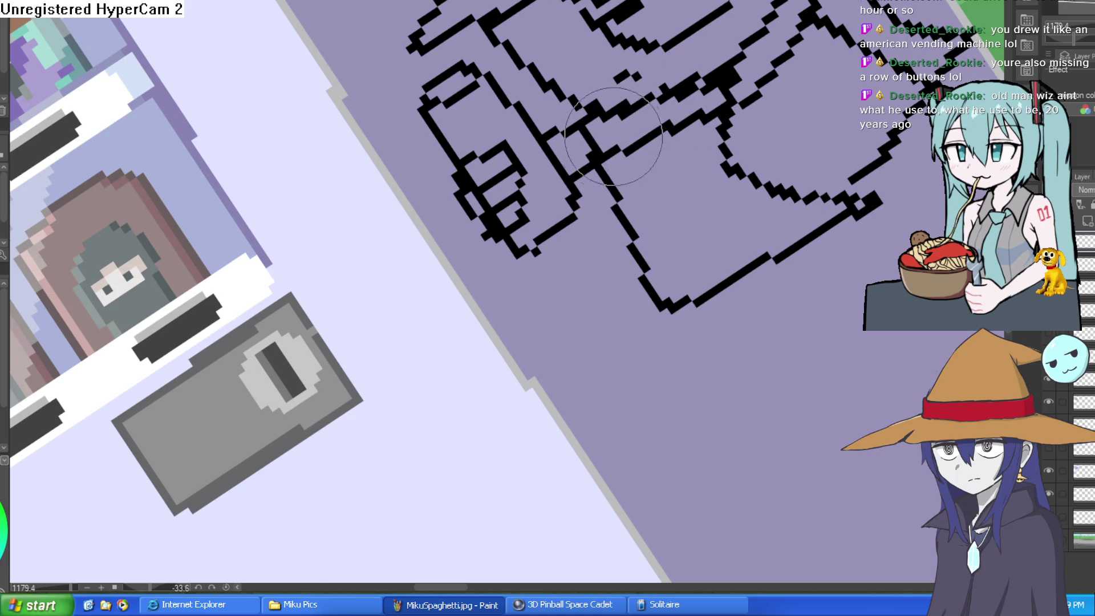
pyautogui.scroll(-6, 594, 137)
pyautogui.moveTo(594, 137)
pyautogui.mouseDown()
pyautogui.moveTo(685, 216)
pyautogui.moveTo(714, 225)
pyautogui.moveTo(706, 218)
pyautogui.mouseUp()
pyautogui.scroll(2, 685, 217)
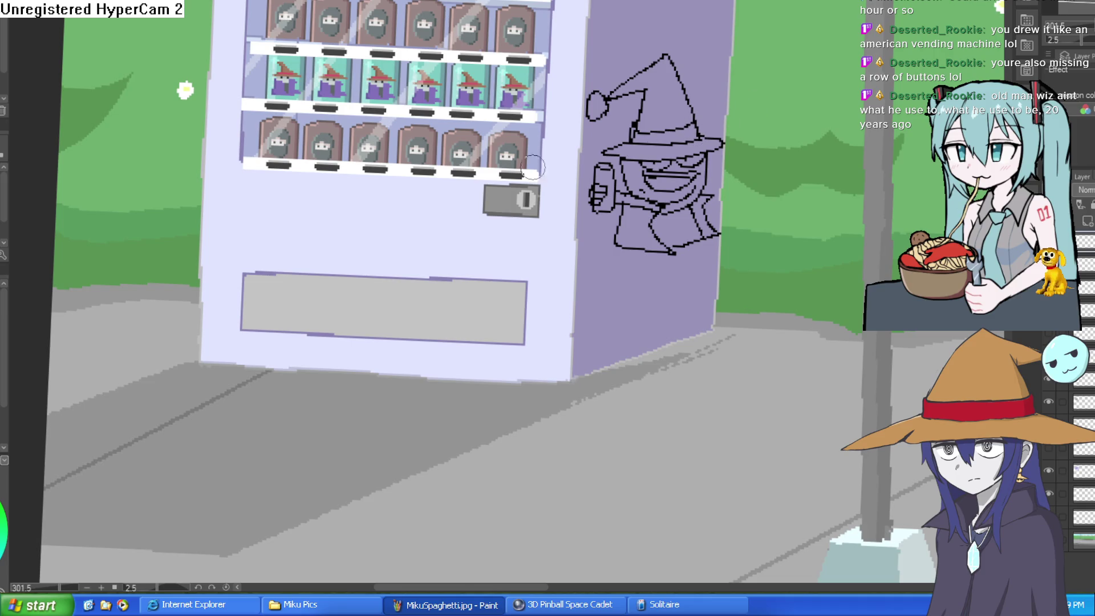
pyautogui.scroll(-3, 70, 417)
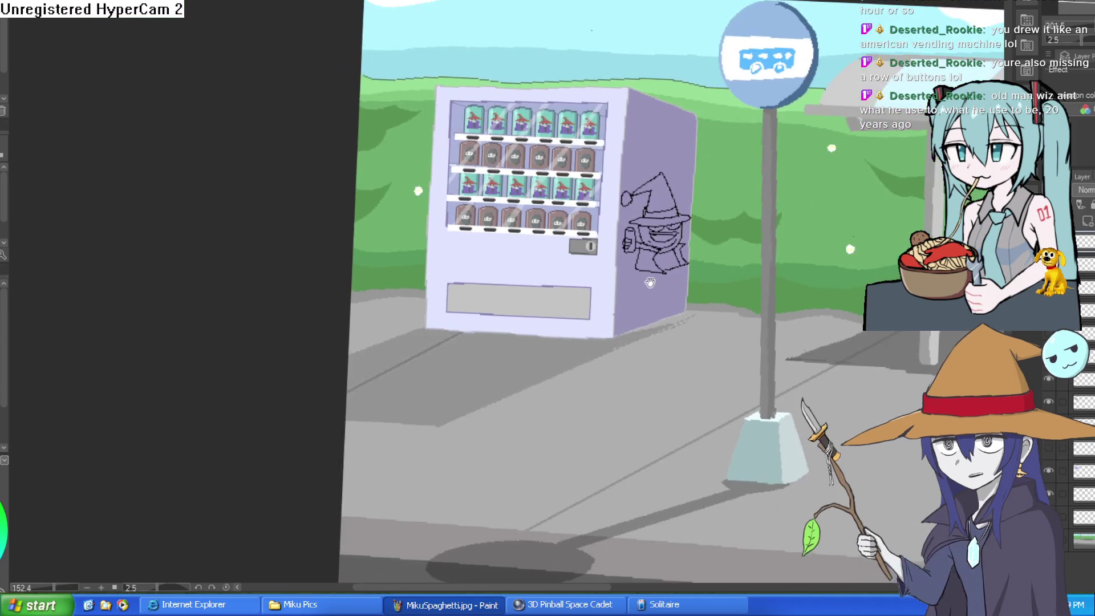
pyautogui.moveTo(358, 195); pyautogui.dragTo(344, 220)
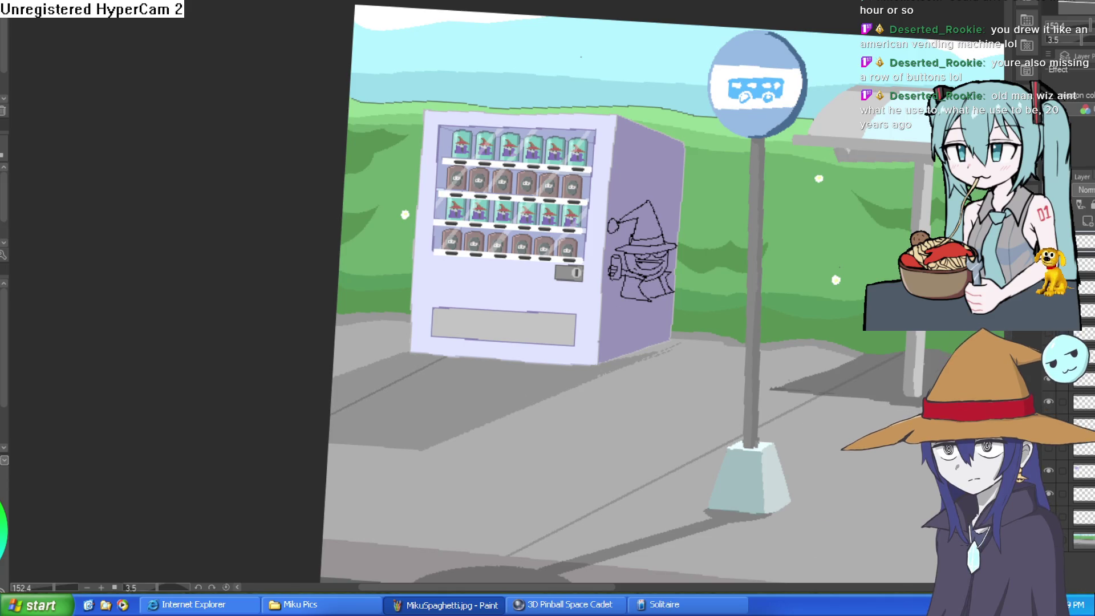
pyautogui.scroll(3, 662, 252)
pyautogui.scroll(-2, 662, 251)
pyautogui.moveTo(662, 252); pyautogui.dragTo(866, 146)
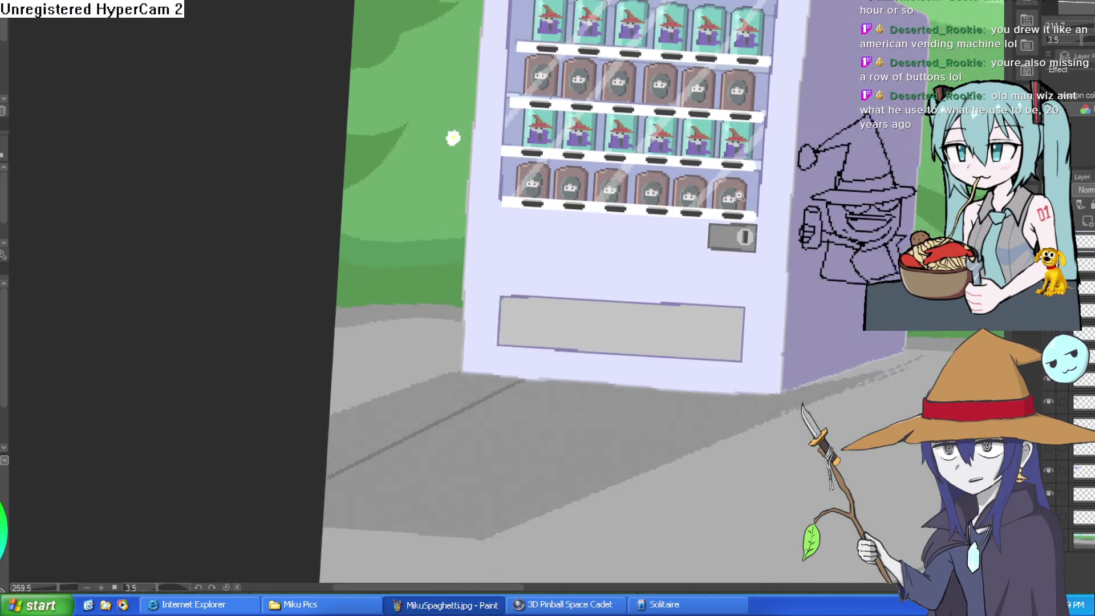
pyautogui.moveTo(766, 264); pyautogui.dragTo(633, 239)
pyautogui.scroll(2, 566, 224)
pyautogui.moveTo(565, 223); pyautogui.dragTo(547, 186)
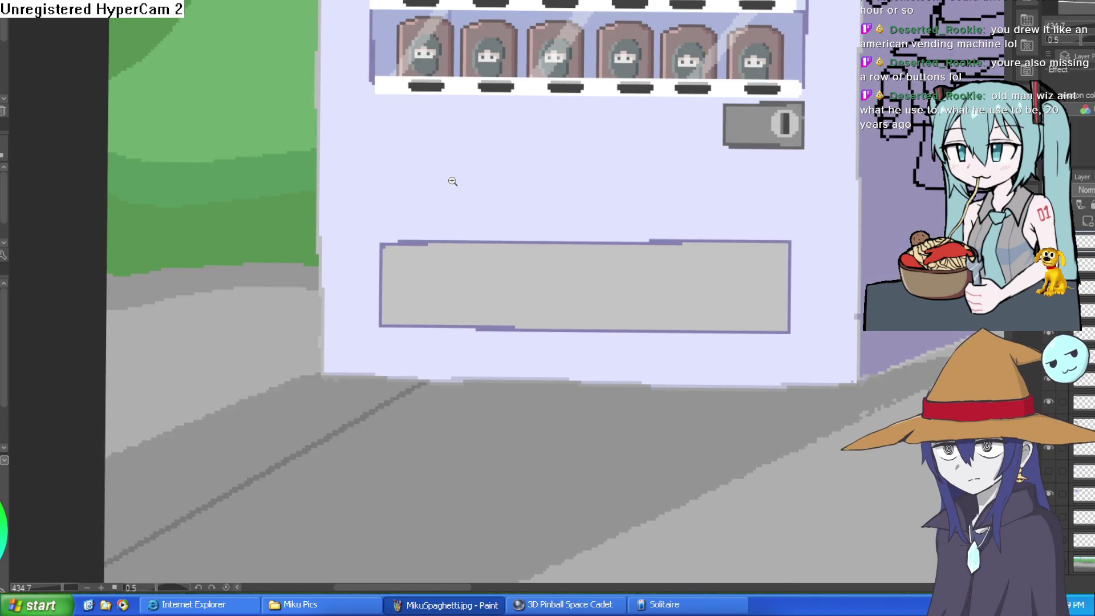
pyautogui.scroll(2, 468, 183)
pyautogui.moveTo(445, 199)
pyautogui.mouseDown()
pyautogui.moveTo(478, 280)
pyautogui.moveTo(502, 199)
pyautogui.mouseUp()
pyautogui.hotkey('ctrl', 'z')
pyautogui.hscroll(10, 496, 238)
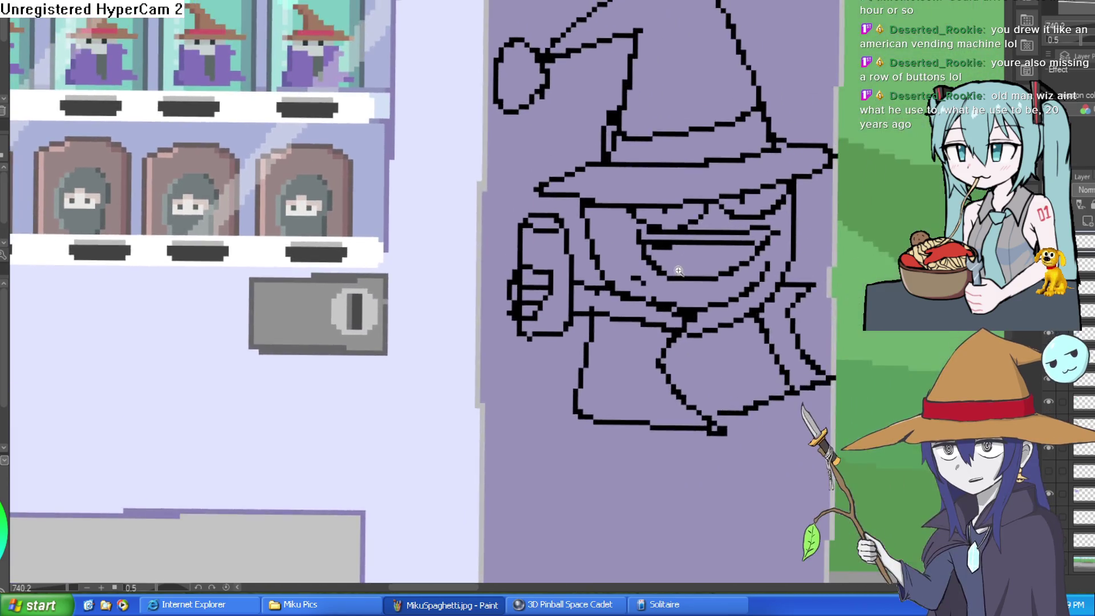
pyautogui.scroll(-5, 679, 271)
# Step: Start lettering 'WIZ TEA' above the wizard by drawing the W on the side panel
pyautogui.moveTo(560, 95); pyautogui.dragTo(623, 118)
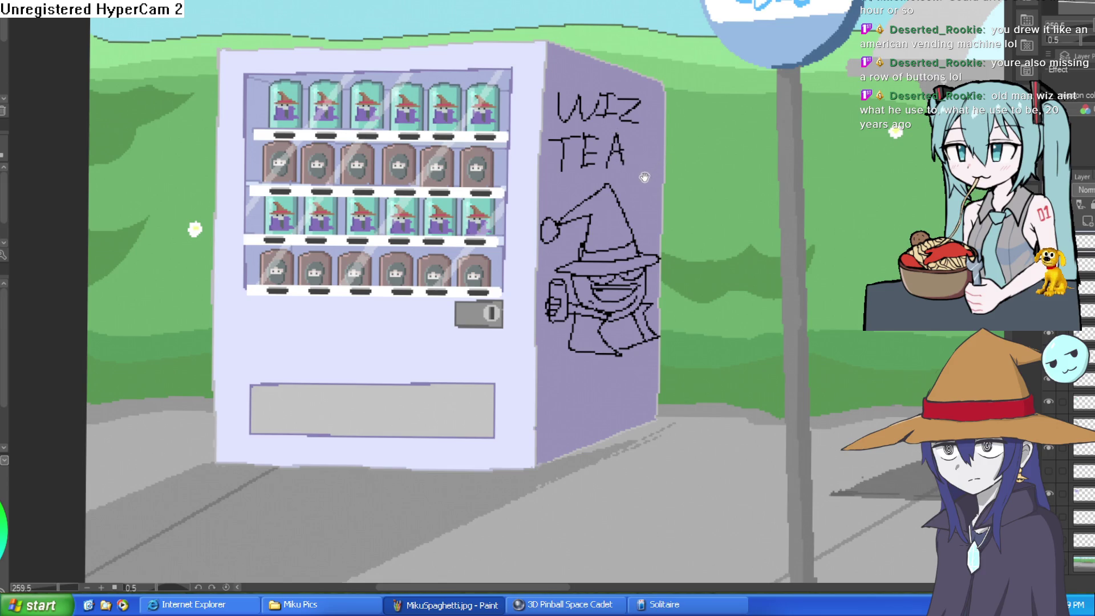
pyautogui.scroll(3, 647, 181)
pyautogui.scroll(-5, 648, 181)
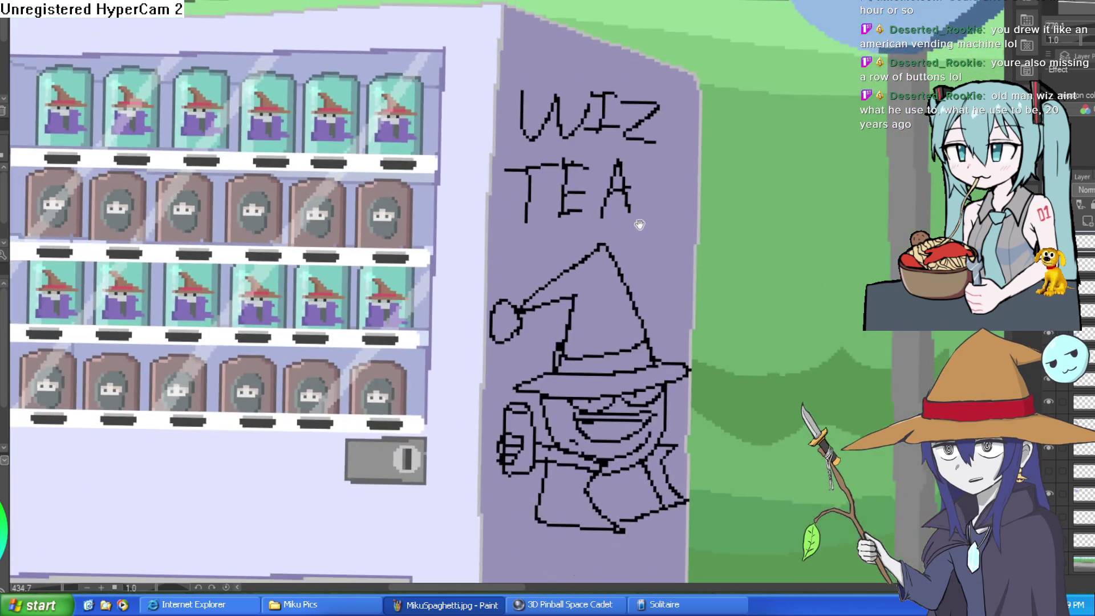
pyautogui.scroll(2, 636, 175)
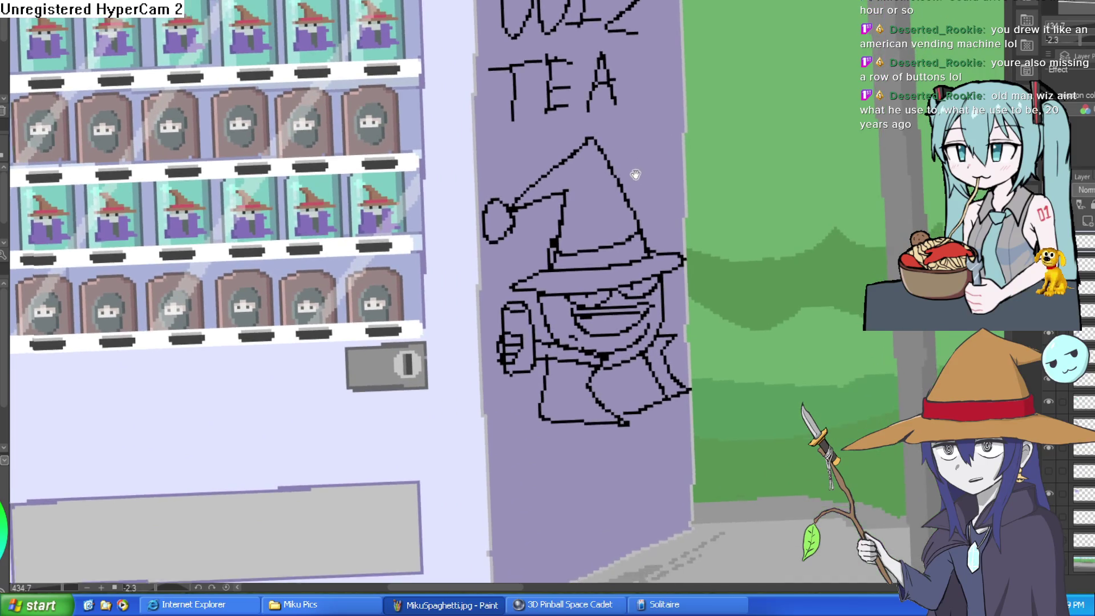
pyautogui.moveTo(636, 175); pyautogui.dragTo(640, 169)
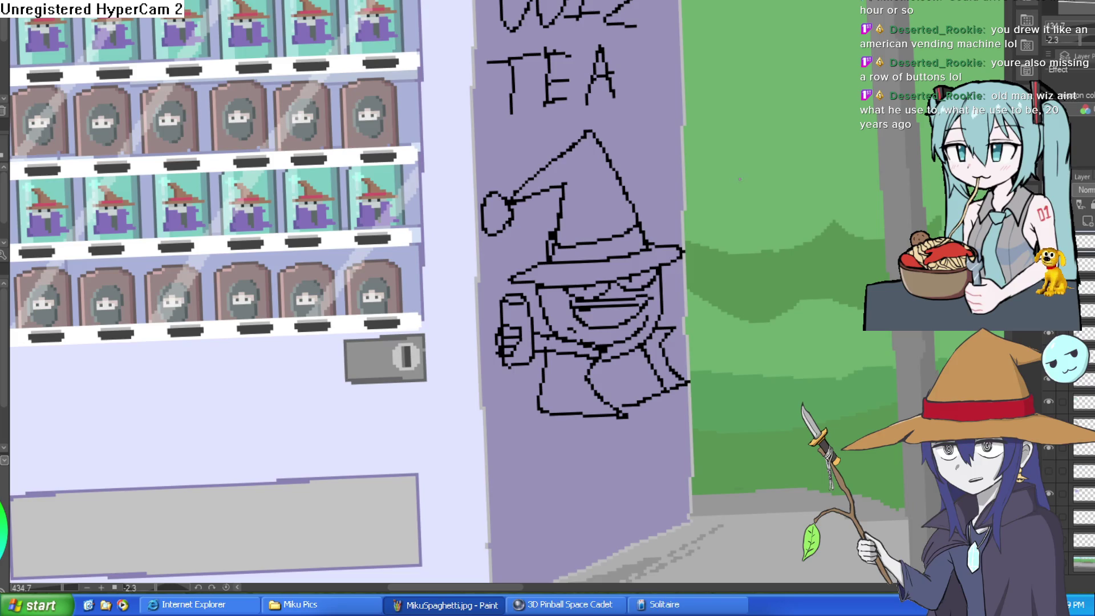
# Step: Pan and zoom around the bus-stop painting to review the vending machine beside the bus stop and bench
pyautogui.scroll(-5, 739, 178)
pyautogui.scroll(3, 772, 197)
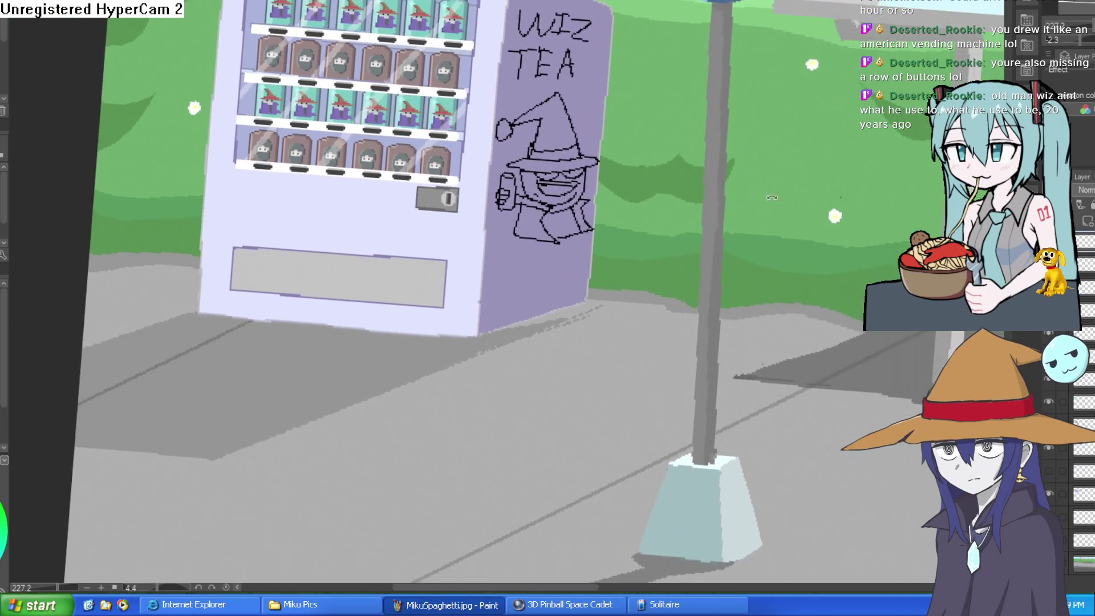
pyautogui.scroll(-3, 771, 197)
pyautogui.moveTo(772, 197); pyautogui.dragTo(456, 183)
pyautogui.scroll(2, 831, 191)
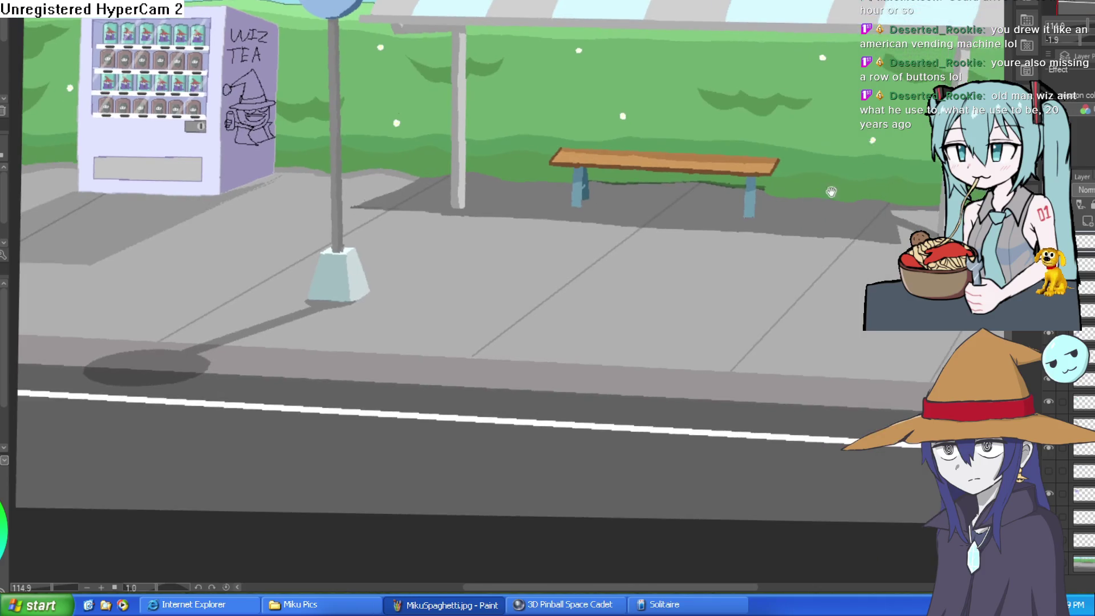
pyautogui.scroll(-3, 832, 192)
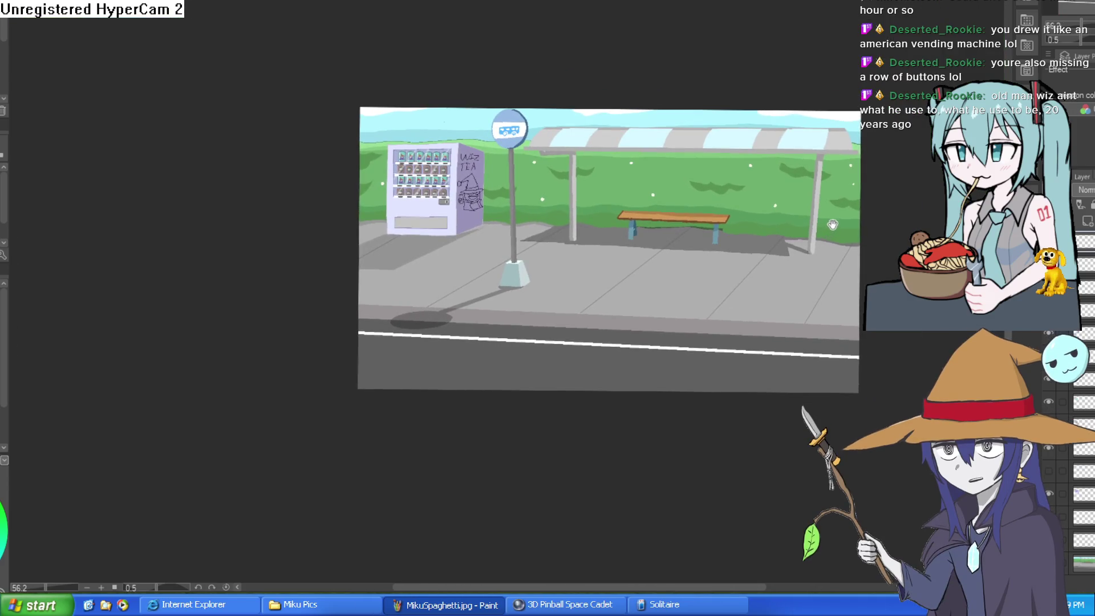
pyautogui.scroll(2, 512, 272)
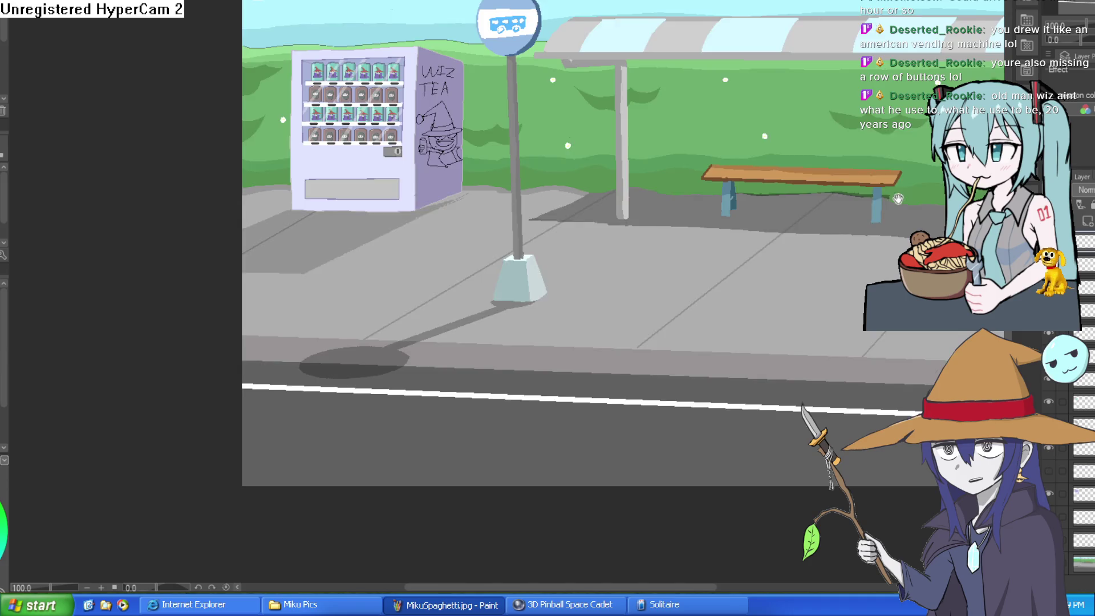
pyautogui.scroll(2, 741, 228)
pyautogui.scroll(-2, 765, 221)
pyautogui.moveTo(765, 220); pyautogui.dragTo(751, 261)
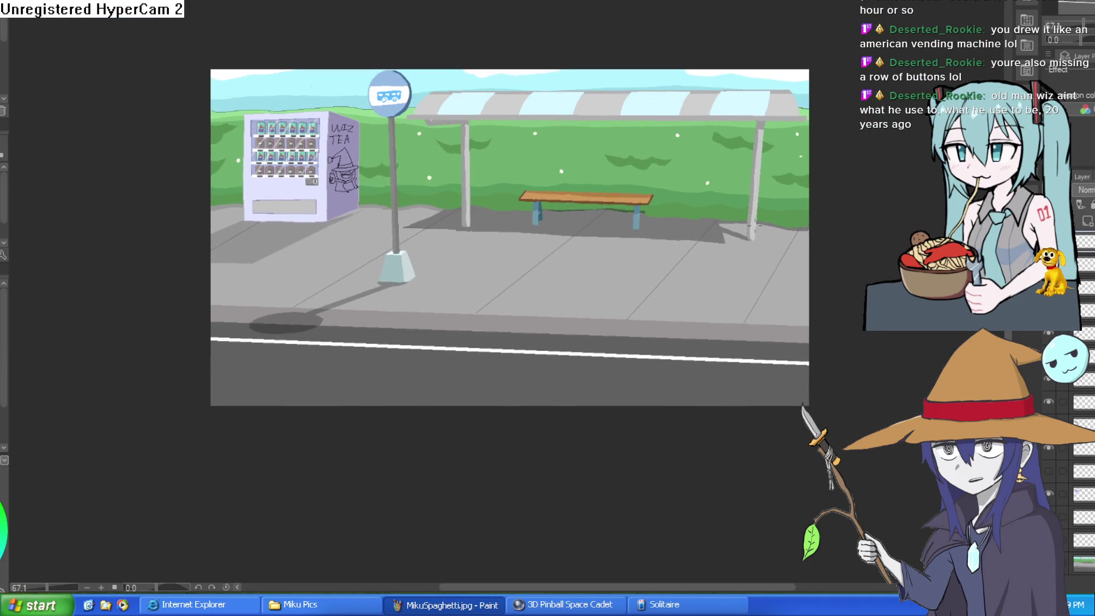
pyautogui.moveTo(587, 245); pyautogui.dragTo(666, 237)
pyautogui.scroll(3, 665, 238)
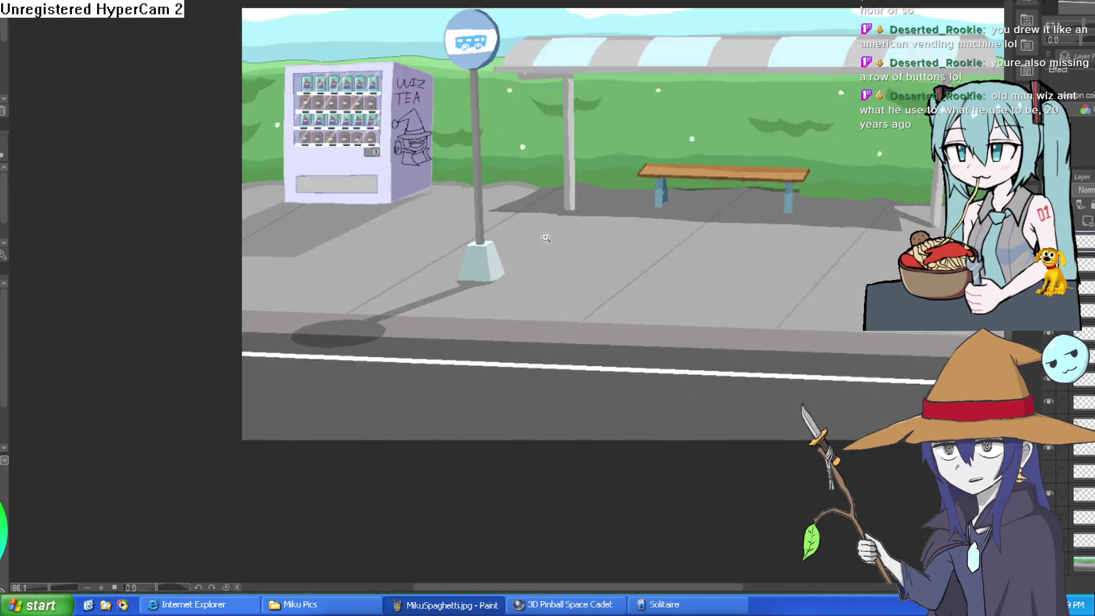
pyautogui.scroll(-3, 665, 238)
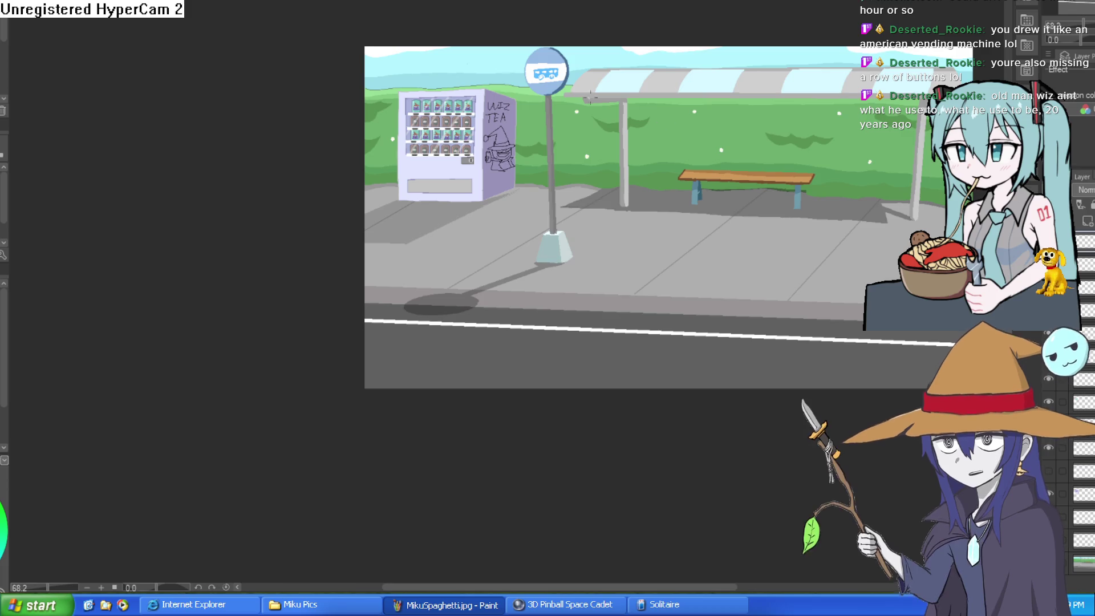
# Step: Replace the Layout 2 background sprite's image with the pasted painting that includes the vending machine
pyautogui.hotkey('alt', 'Tab')
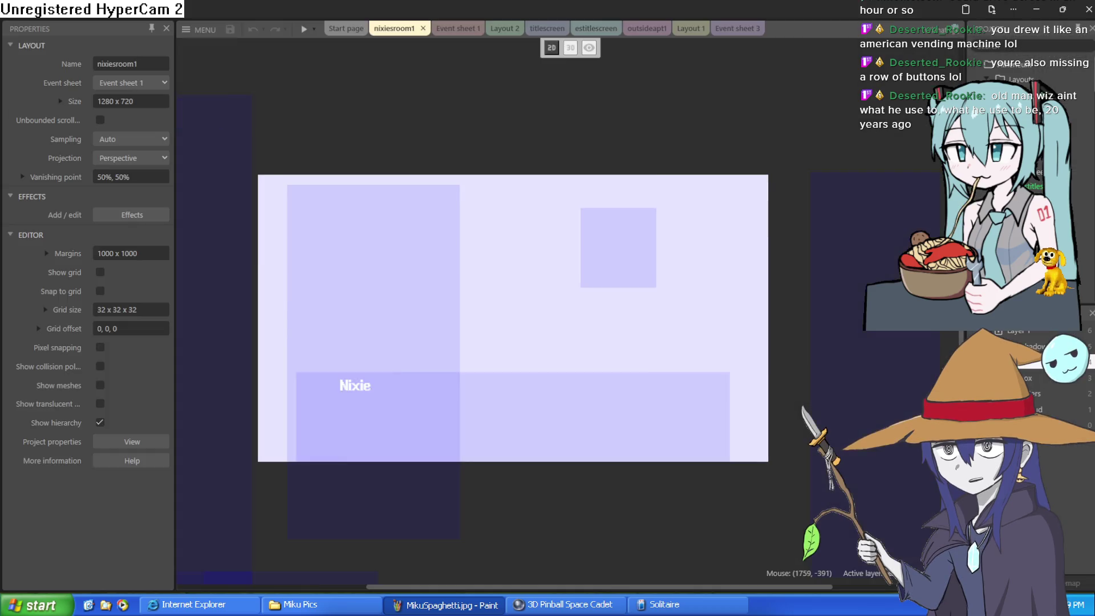
pyautogui.click(593, 28)
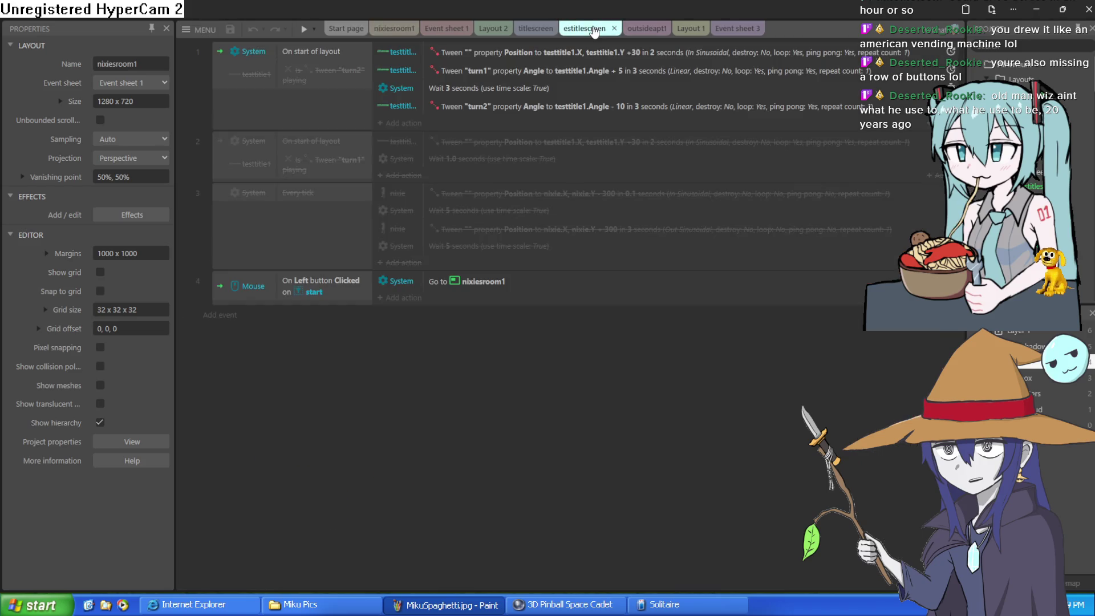
pyautogui.click(494, 28)
pyautogui.hotkey('ctrl', 'v')
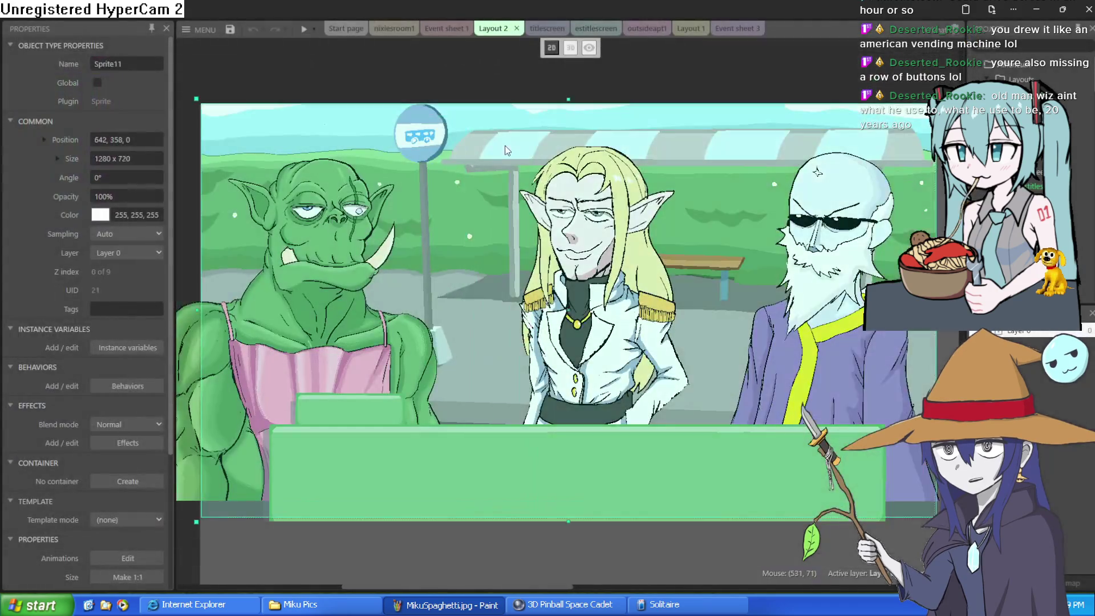
pyautogui.doubleClick(505, 145)
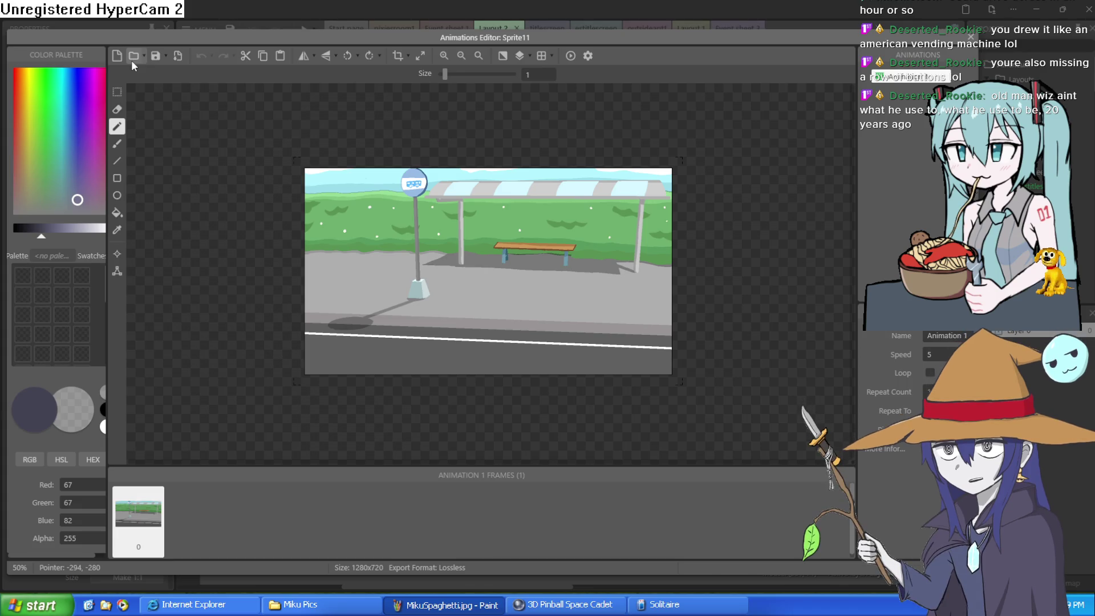
pyautogui.hotkey('ctrl', 'v')
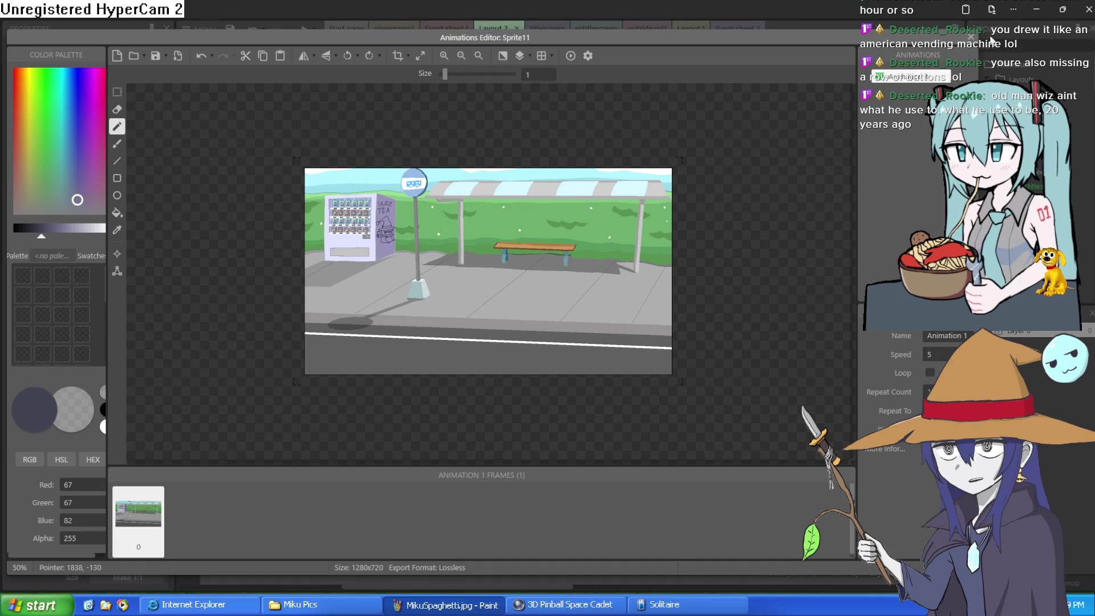
pyautogui.press('Escape')
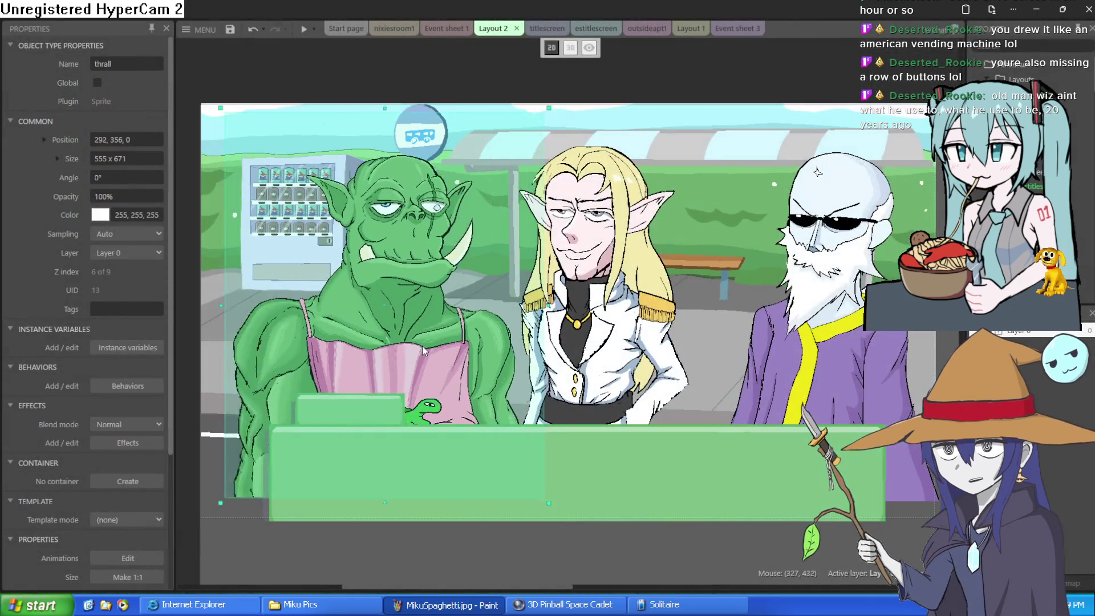
# Step: Rearrange the orc thrall, wizard gard and elf alistar, moving alistar off the layout's upper right
pyautogui.moveTo(432, 350)
pyautogui.mouseDown()
pyautogui.moveTo(420, 340)
pyautogui.moveTo(383, 376)
pyautogui.mouseUp()
pyautogui.moveTo(598, 348); pyautogui.dragTo(612, 362)
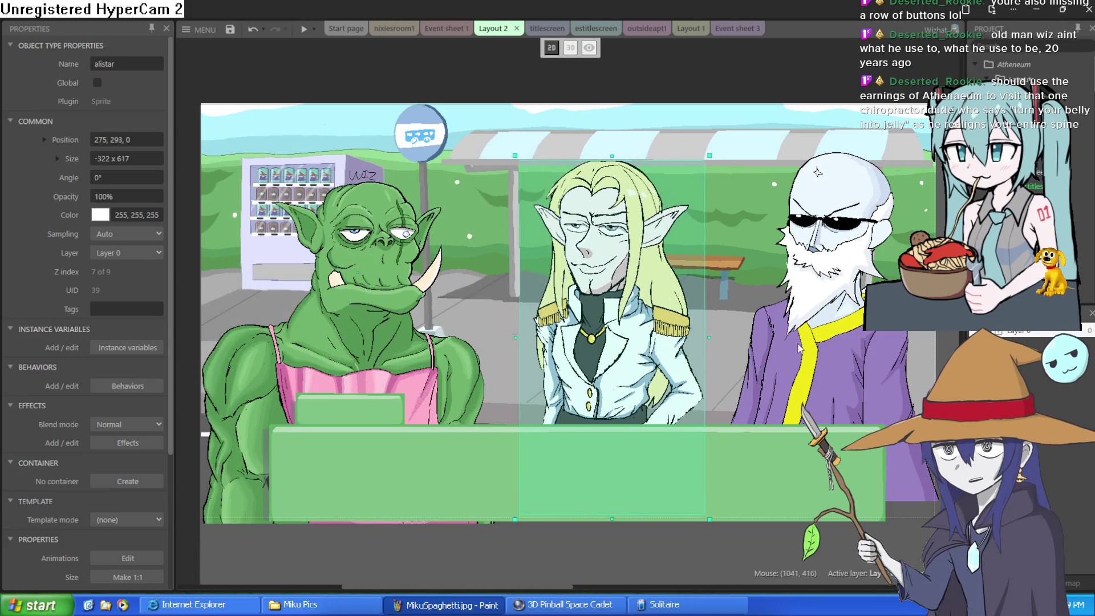
pyautogui.moveTo(798, 345); pyautogui.dragTo(970, 331)
pyautogui.moveTo(480, 355); pyautogui.dragTo(628, 360)
pyautogui.scroll(-4, 627, 360)
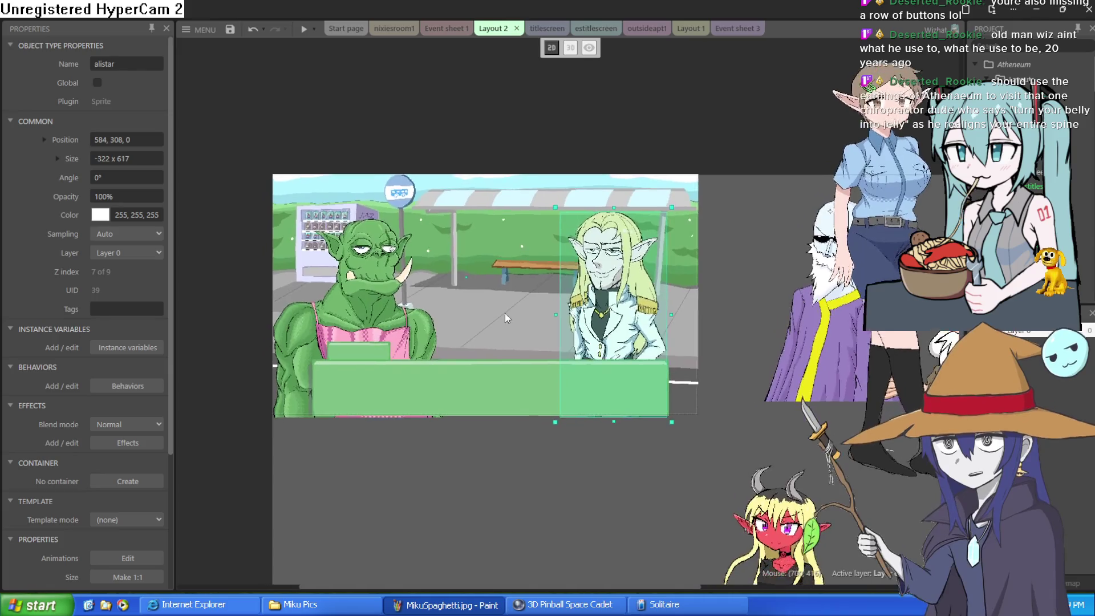
pyautogui.click(368, 350)
pyautogui.moveTo(368, 350); pyautogui.dragTo(405, 341)
pyautogui.hotkey('ctrl', 'z')
pyautogui.click(398, 287)
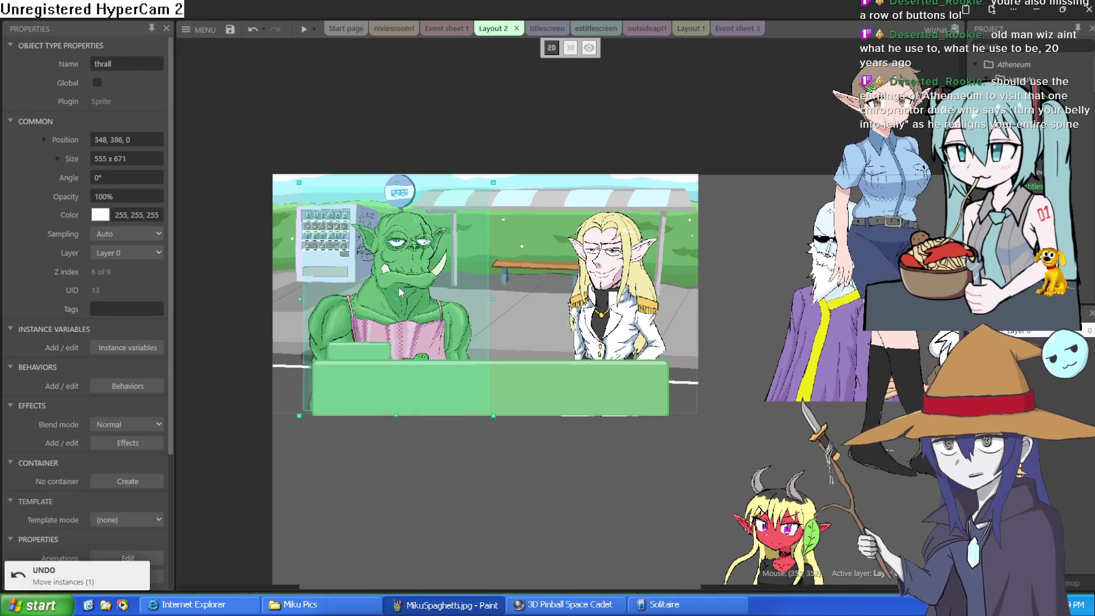
pyautogui.moveTo(398, 286); pyautogui.dragTo(396, 293)
pyautogui.moveTo(604, 320); pyautogui.dragTo(600, 316)
pyautogui.moveTo(425, 326)
pyautogui.mouseDown()
pyautogui.moveTo(319, 199)
pyautogui.moveTo(183, 208)
pyautogui.moveTo(262, 228)
pyautogui.mouseUp()
pyautogui.moveTo(725, 296); pyautogui.dragTo(864, 113)
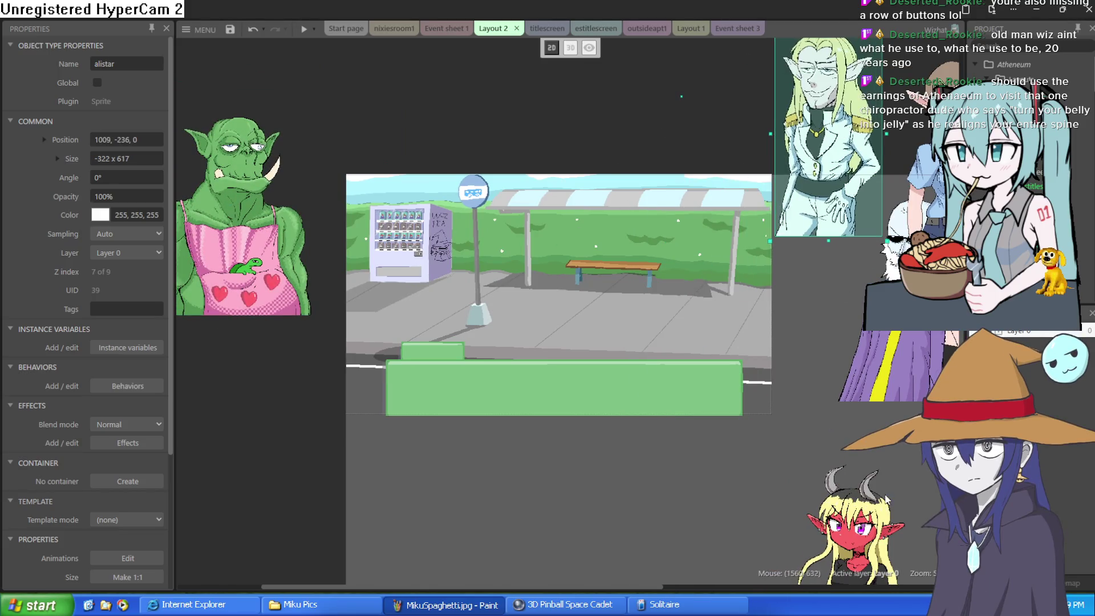
# Step: Place goblin nixie in the scene's left half and moira to her right, then run a preview
pyautogui.moveTo(863, 492)
pyautogui.mouseDown()
pyautogui.moveTo(508, 411)
pyautogui.moveTo(558, 391)
pyautogui.moveTo(844, 188)
pyautogui.moveTo(1012, 325)
pyautogui.mouseUp()
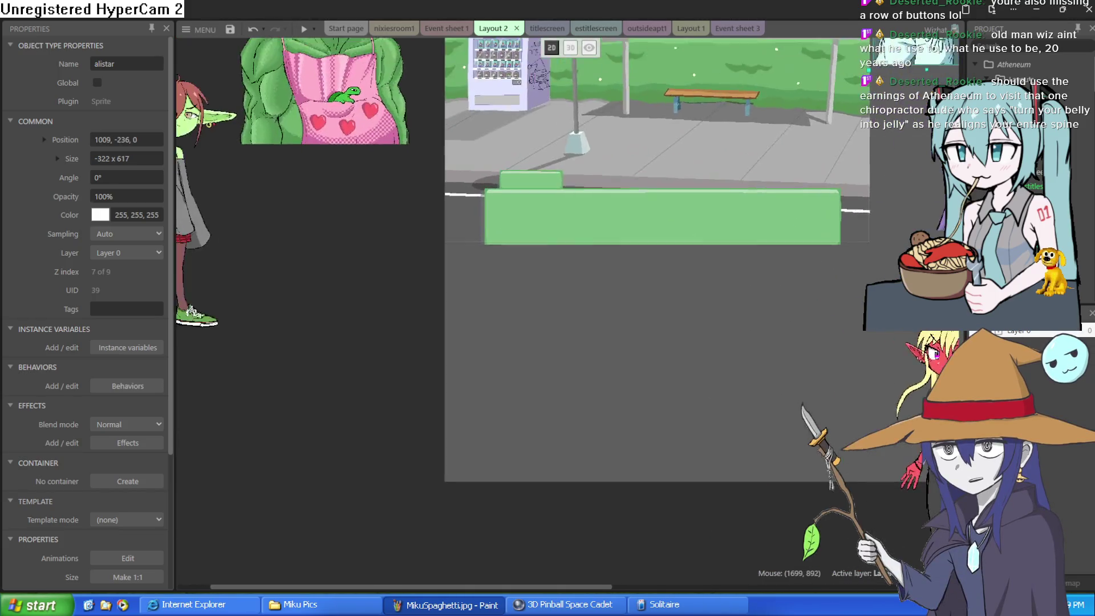
pyautogui.moveTo(410, 324); pyautogui.dragTo(474, 331)
pyautogui.moveTo(228, 246)
pyautogui.mouseDown()
pyautogui.moveTo(681, 245)
pyautogui.moveTo(599, 245)
pyautogui.mouseUp()
pyautogui.hscroll(5, 628, 320)
pyautogui.scroll(2, 628, 320)
pyautogui.moveTo(747, 517)
pyautogui.mouseDown()
pyautogui.moveTo(528, 206)
pyautogui.moveTo(551, 208)
pyautogui.moveTo(548, 223)
pyautogui.mouseUp()
pyautogui.scroll(3, 536, 171)
pyautogui.hscroll(-2, 537, 171)
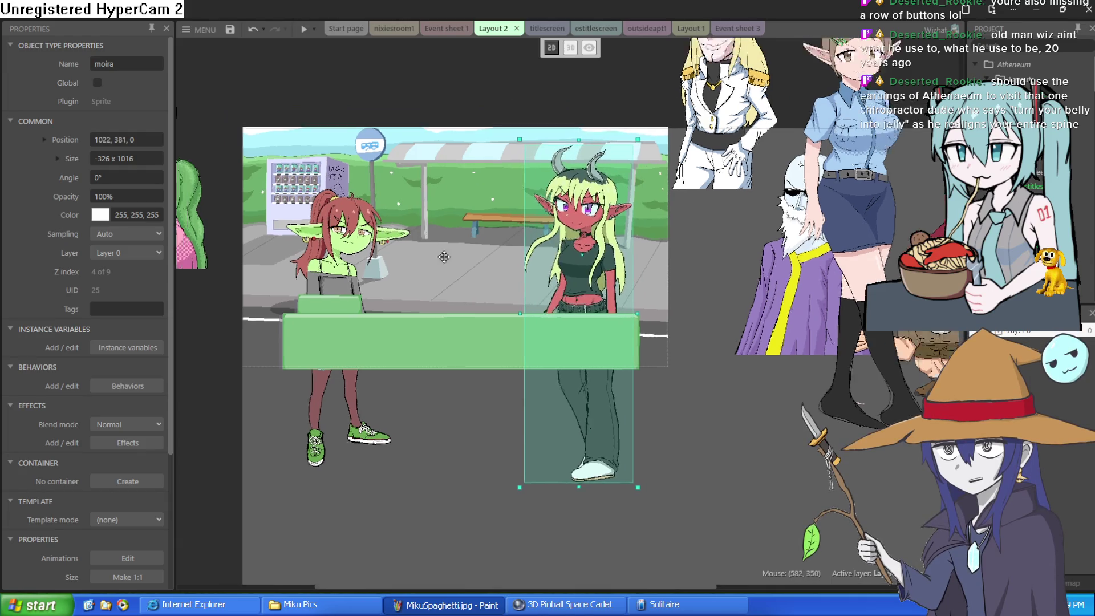
pyautogui.click(517, 79)
pyautogui.click(304, 29)
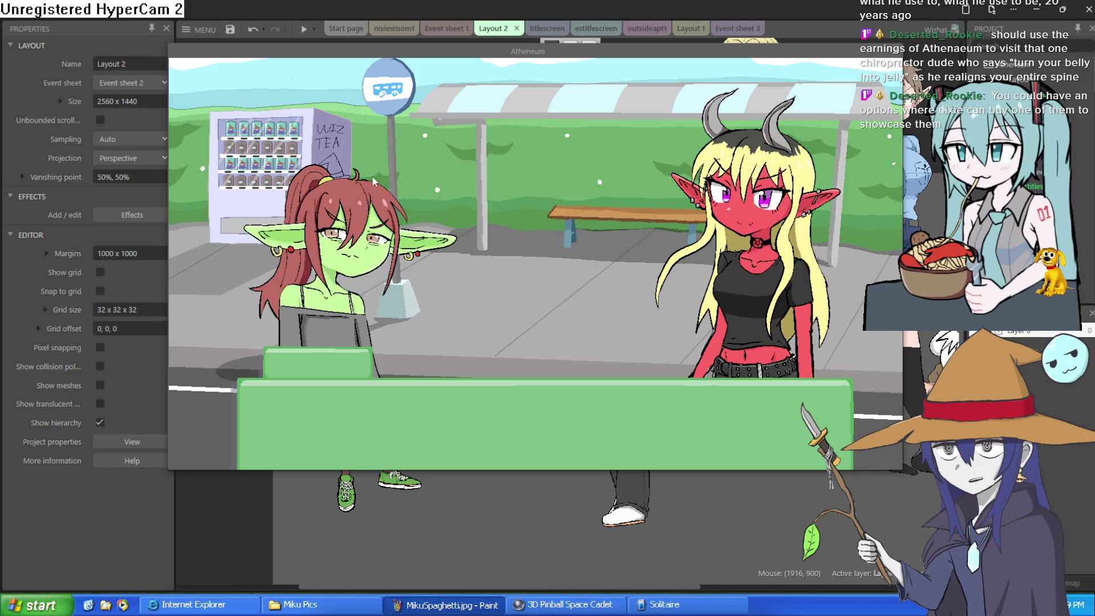
# Step: Close the preview and move the off-layout elf alistar slightly lower, to 1009, -173
pyautogui.click(896, 50)
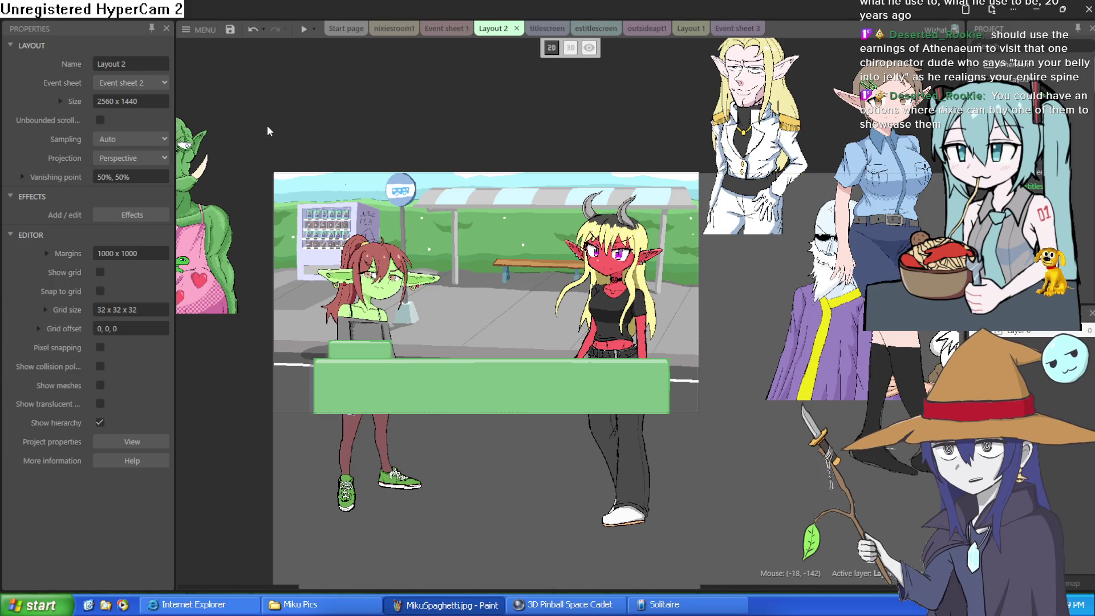
pyautogui.click(742, 121)
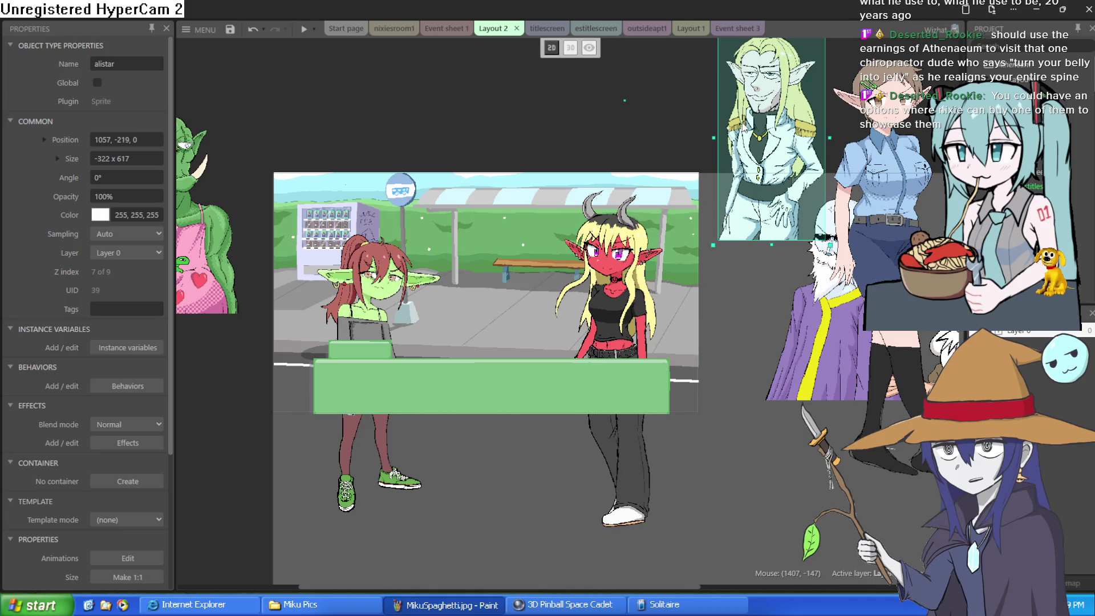
pyautogui.moveTo(758, 105)
pyautogui.mouseDown()
pyautogui.moveTo(755, 148)
pyautogui.moveTo(749, 126)
pyautogui.mouseUp()
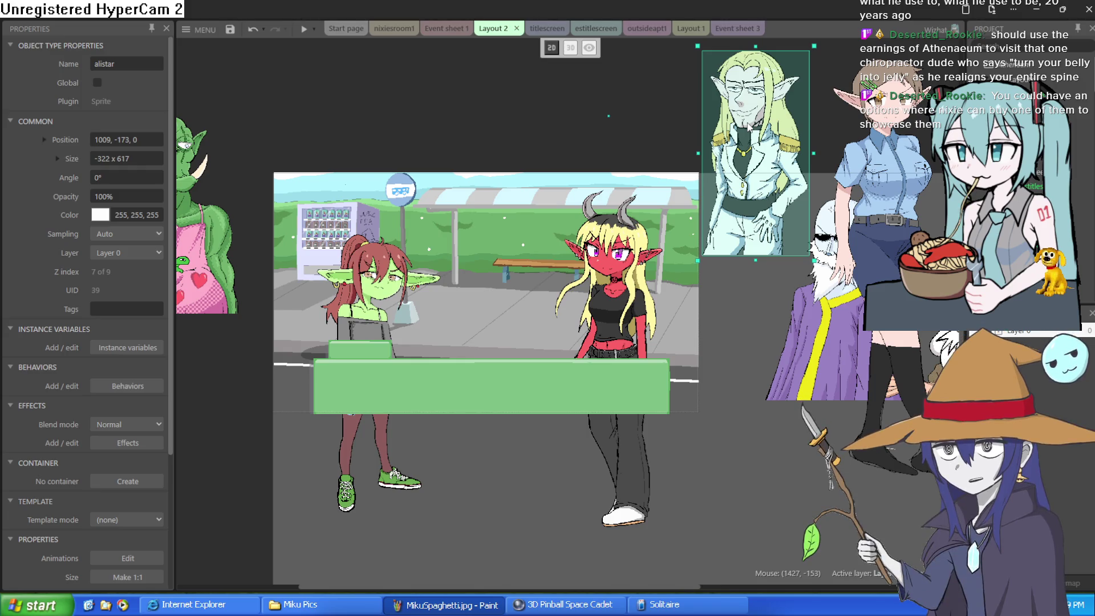
# Step: Drag alistar down to 1021, 293 on the scene's right edge beside the wizard
pyautogui.moveTo(750, 118); pyautogui.dragTo(751, 124)
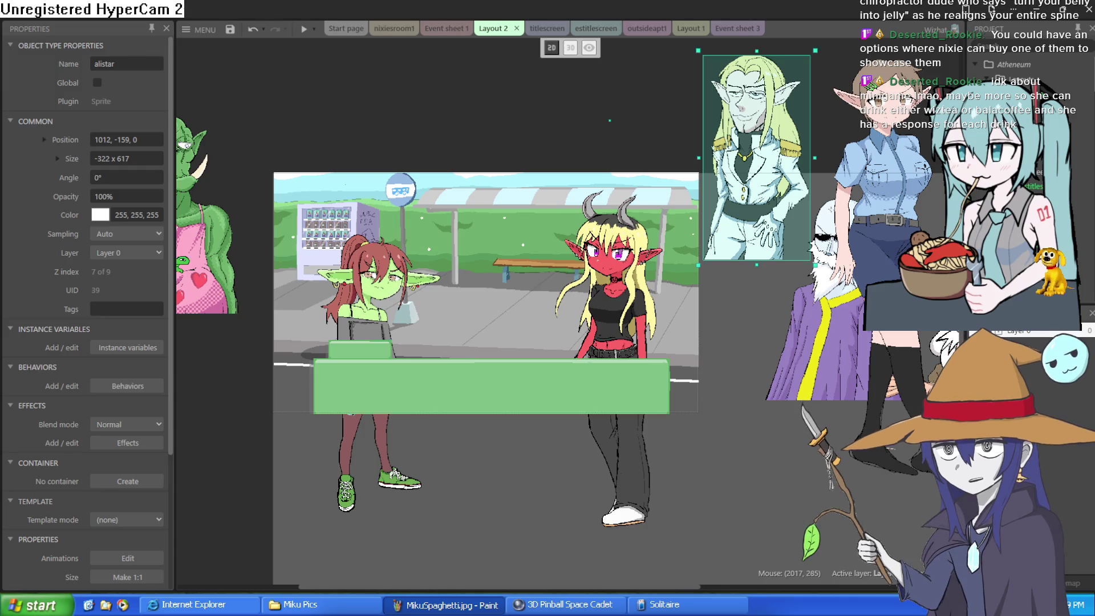
pyautogui.moveTo(747, 253)
pyautogui.mouseDown()
pyautogui.moveTo(777, 206)
pyautogui.moveTo(804, 195)
pyautogui.moveTo(749, 167)
pyautogui.mouseUp()
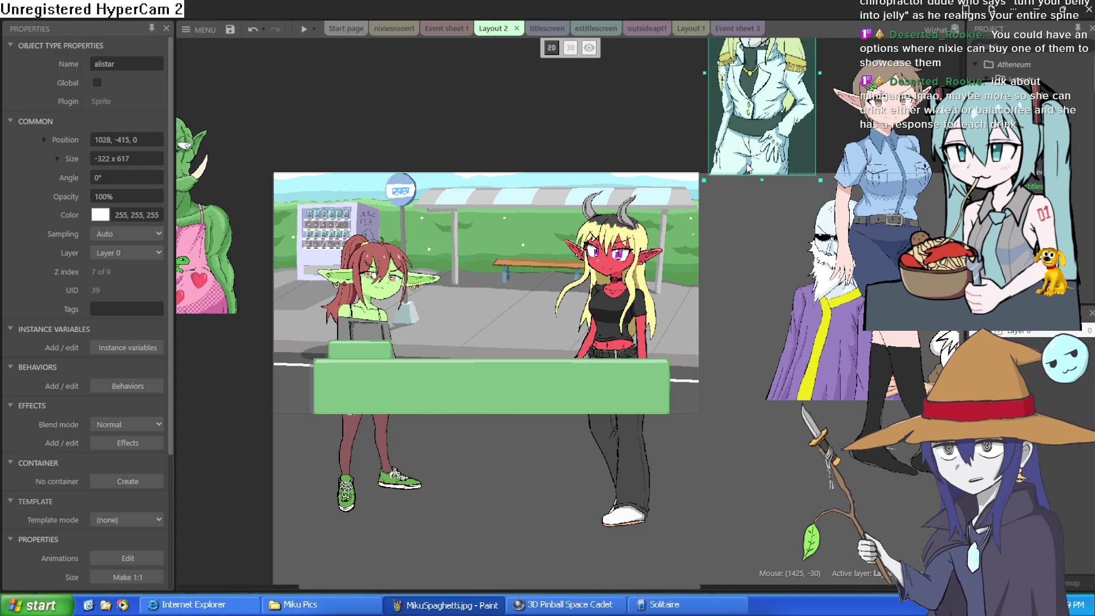
pyautogui.moveTo(751, 170); pyautogui.dragTo(753, 406)
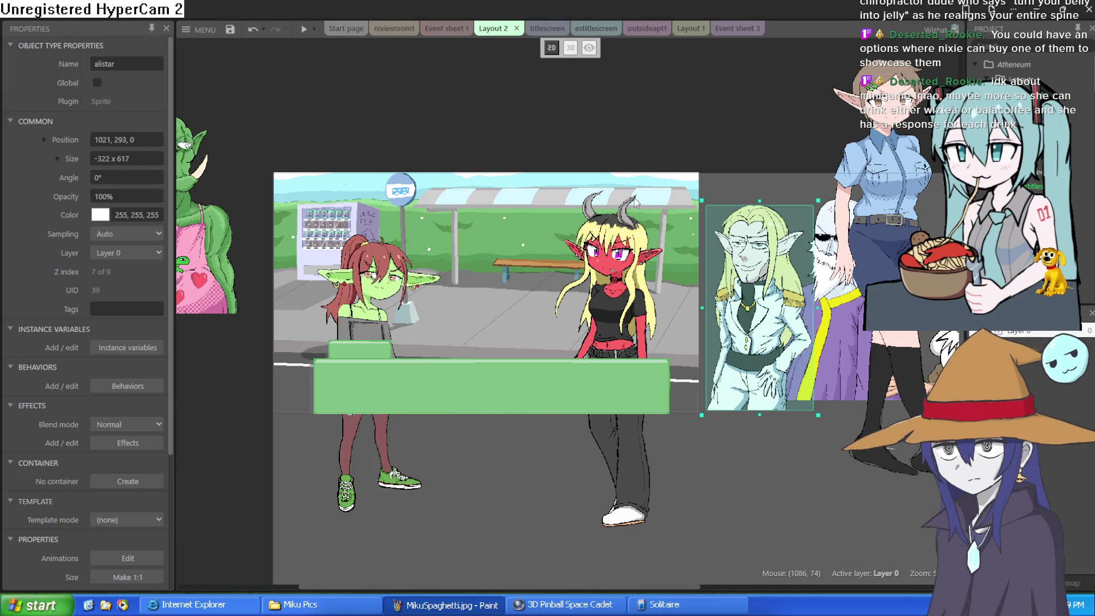
pyautogui.scroll(1, 634, 200)
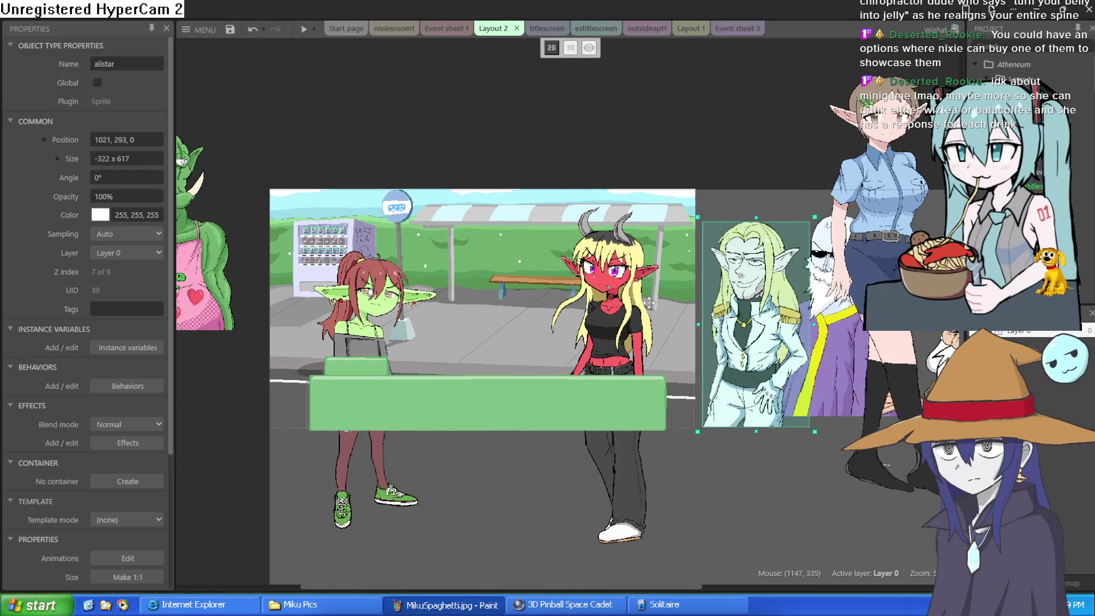
pyautogui.scroll(-3, 484, 255)
pyautogui.hscroll(-3, 489, 251)
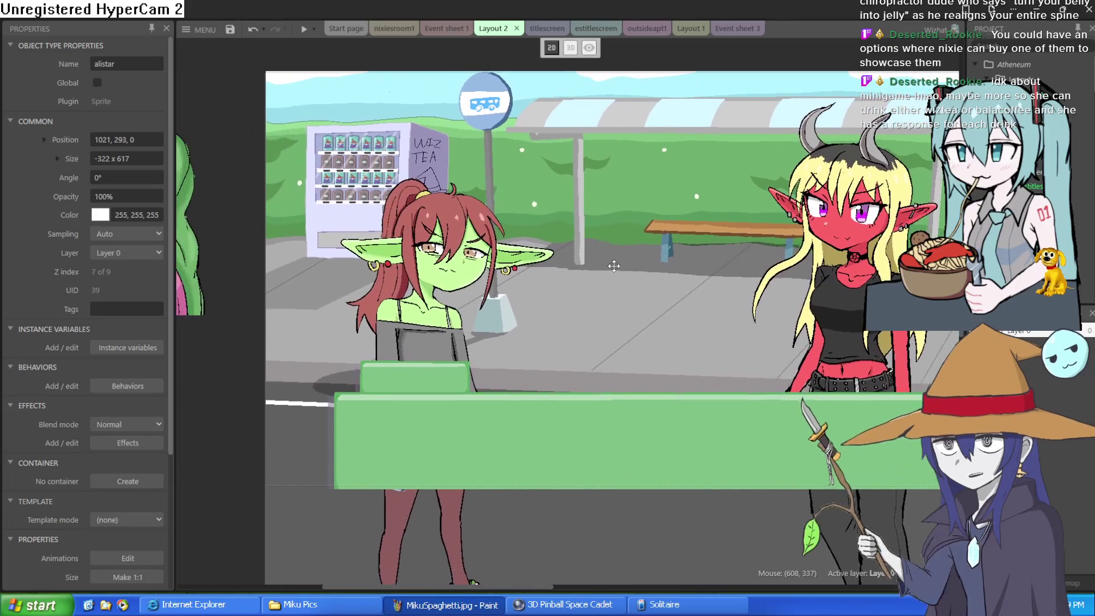
pyautogui.scroll(5, 445, 188)
pyautogui.scroll(-4, 439, 189)
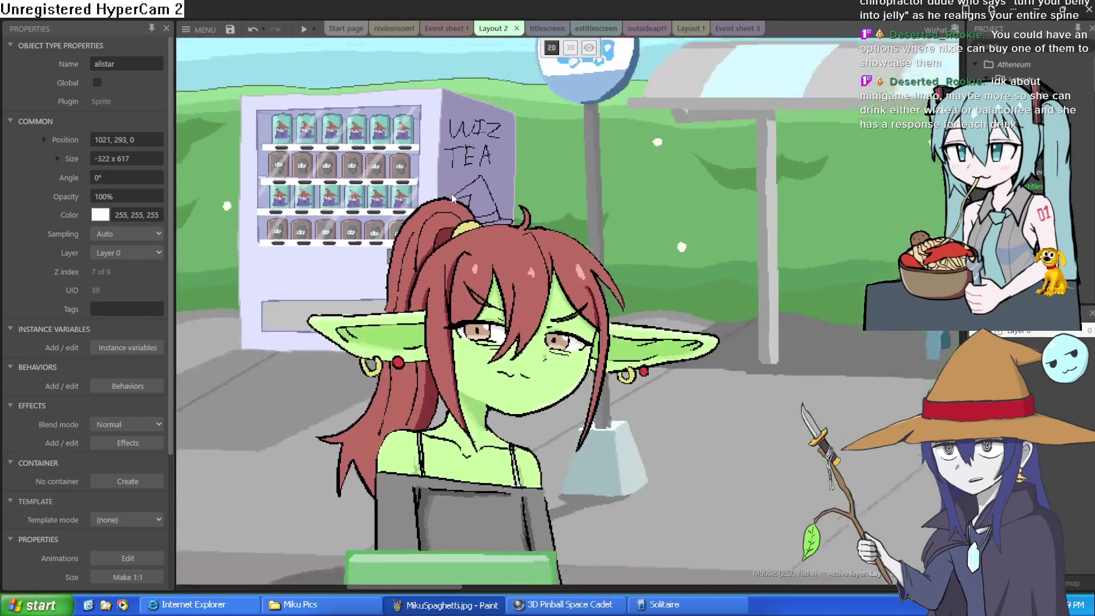
pyautogui.scroll(1, 375, 197)
pyautogui.scroll(5, 375, 197)
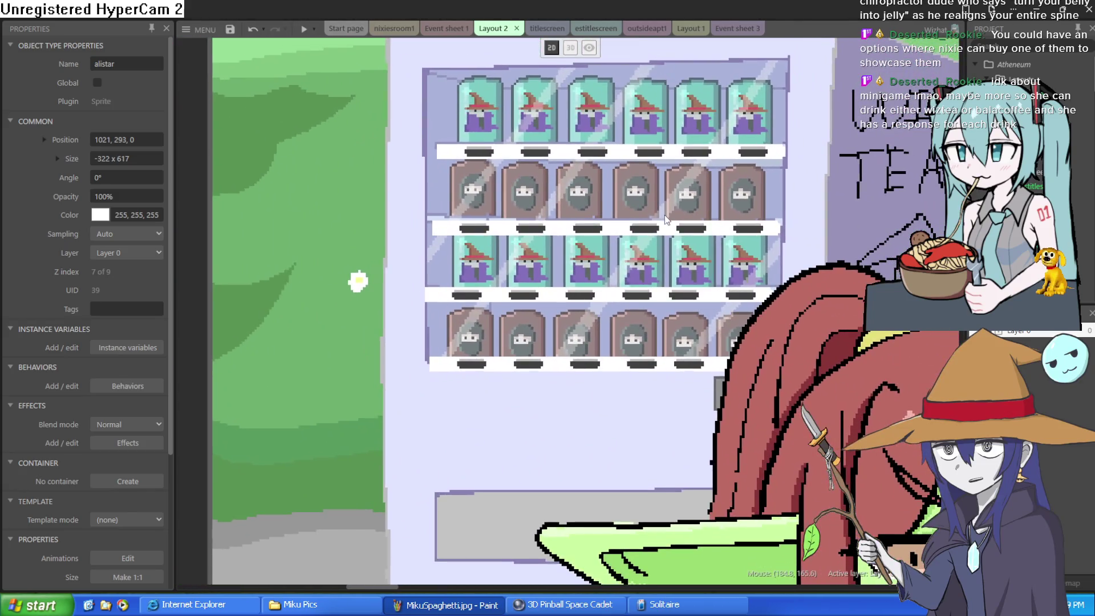
pyautogui.moveTo(665, 220); pyautogui.dragTo(597, 248)
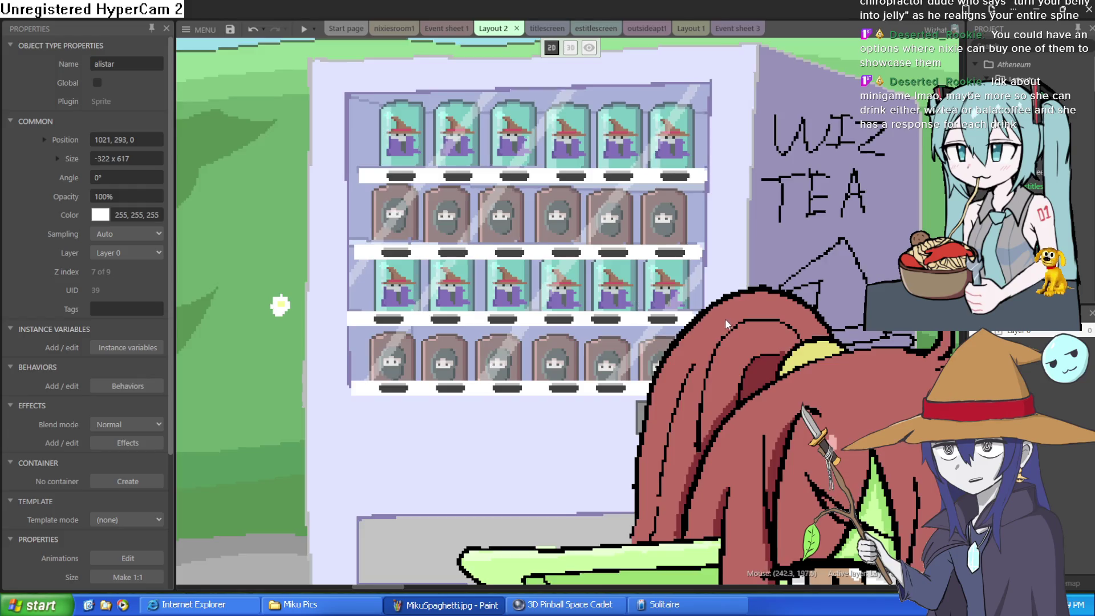
pyautogui.scroll(-3, 724, 318)
pyautogui.scroll(-1, 596, 257)
pyautogui.scroll(1, 725, 301)
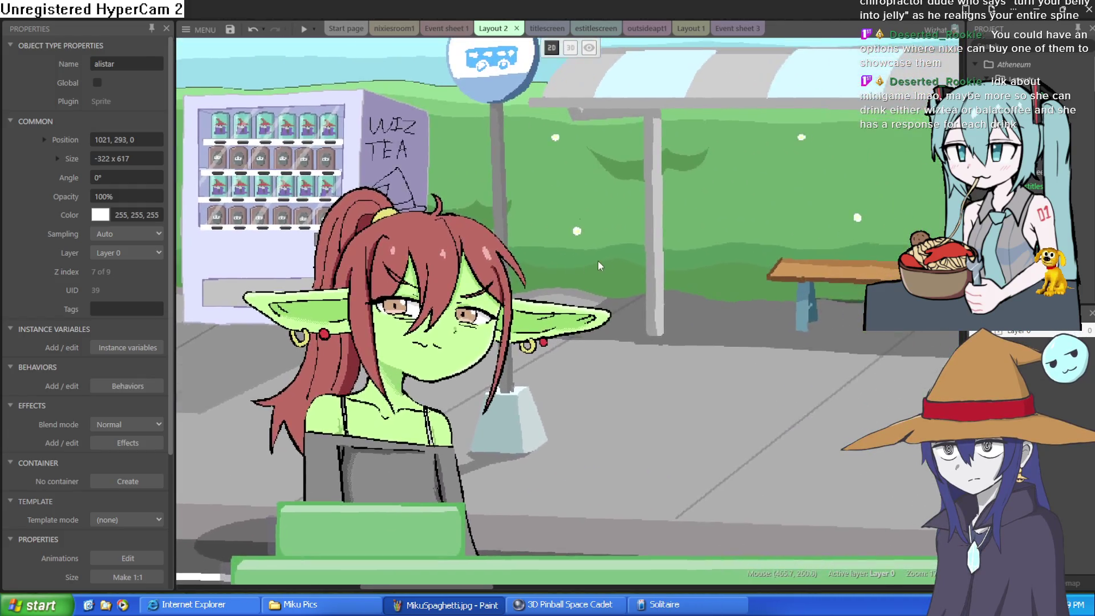
pyautogui.scroll(-2, 598, 266)
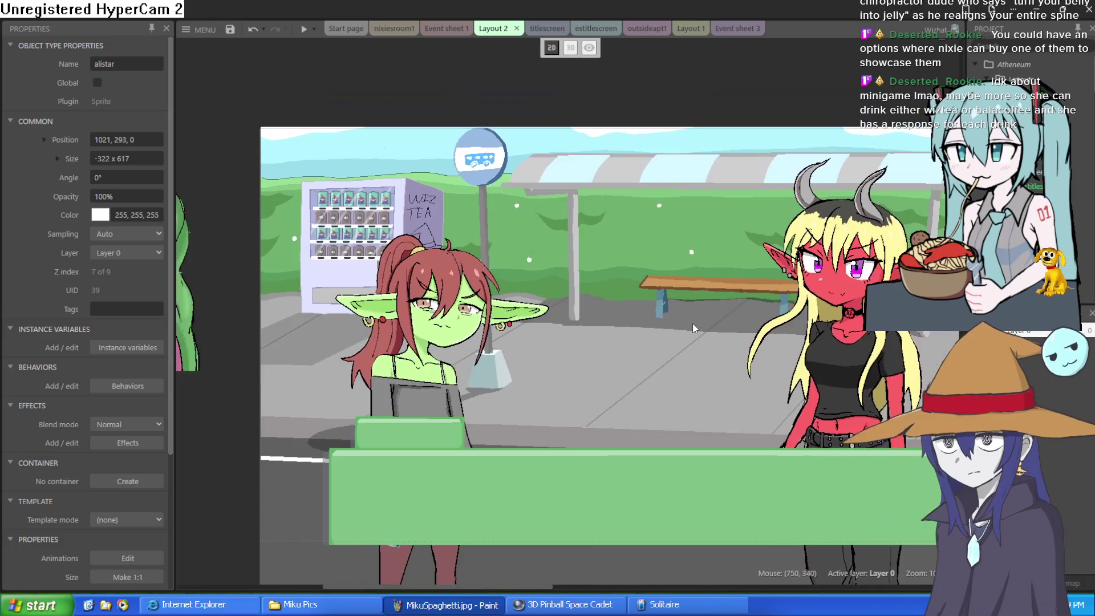
pyautogui.moveTo(693, 328)
pyautogui.mouseDown()
pyautogui.moveTo(585, 314)
pyautogui.moveTo(603, 287)
pyautogui.mouseUp()
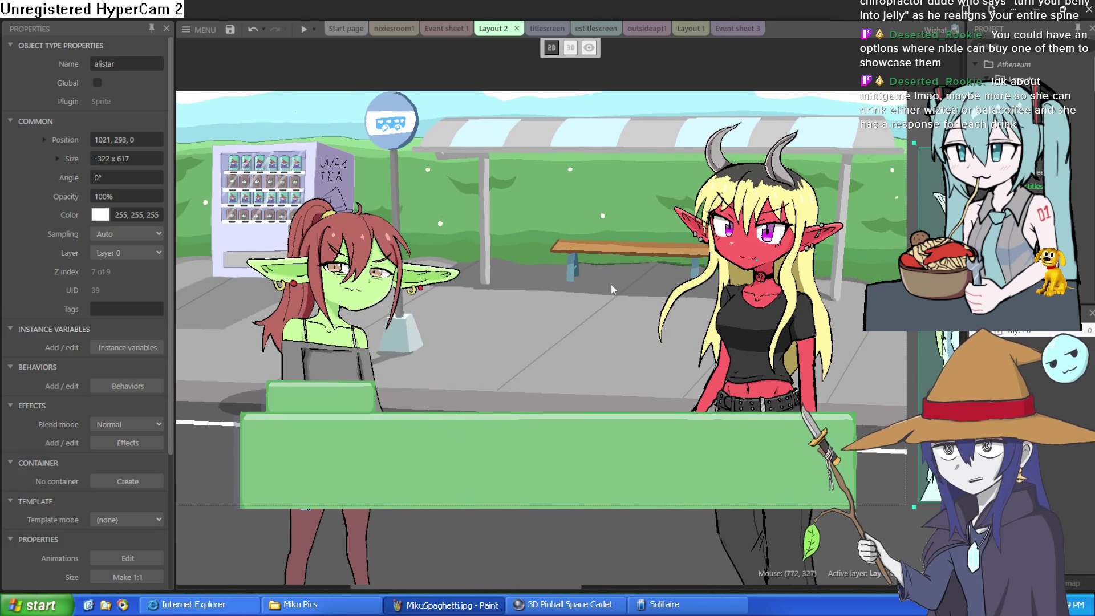
pyautogui.scroll(-1, 611, 283)
pyautogui.scroll(-1, 622, 276)
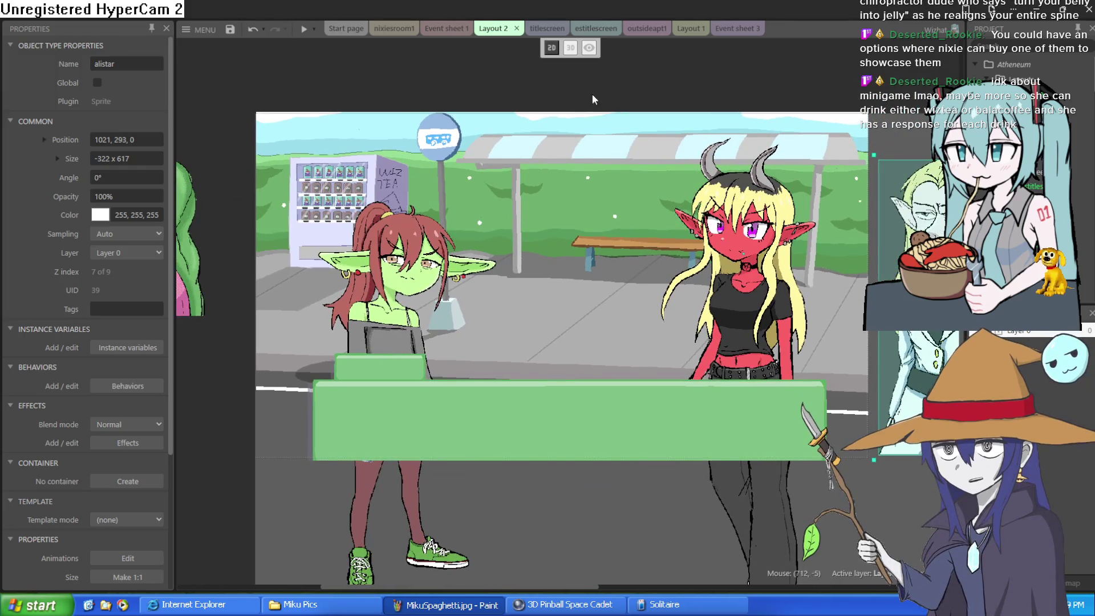
pyautogui.click(548, 28)
pyautogui.click(595, 27)
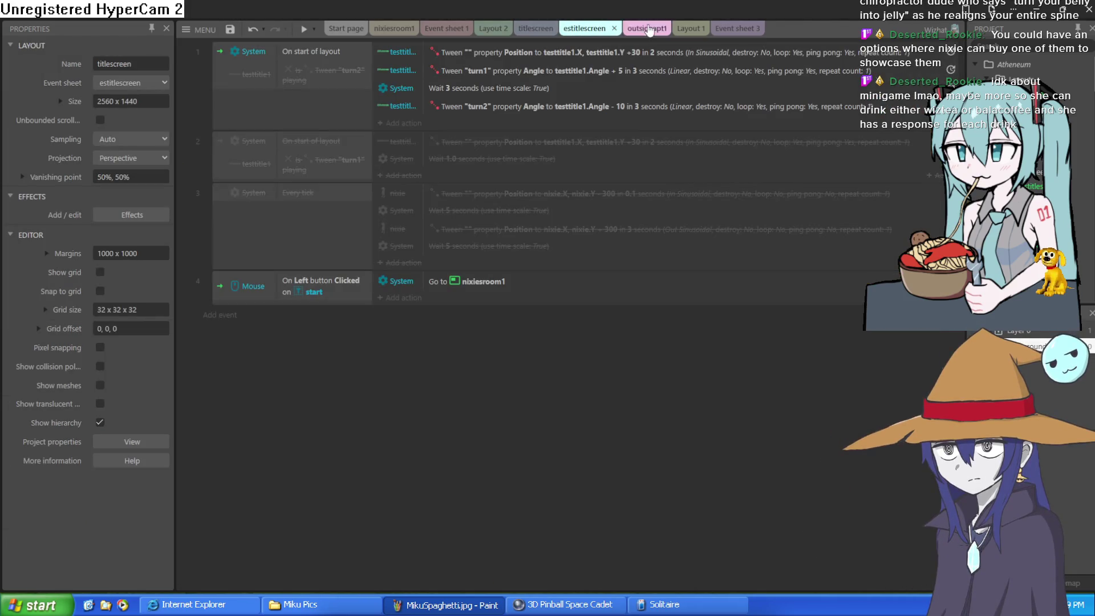
pyautogui.click(641, 28)
pyautogui.click(690, 28)
pyautogui.click(637, 28)
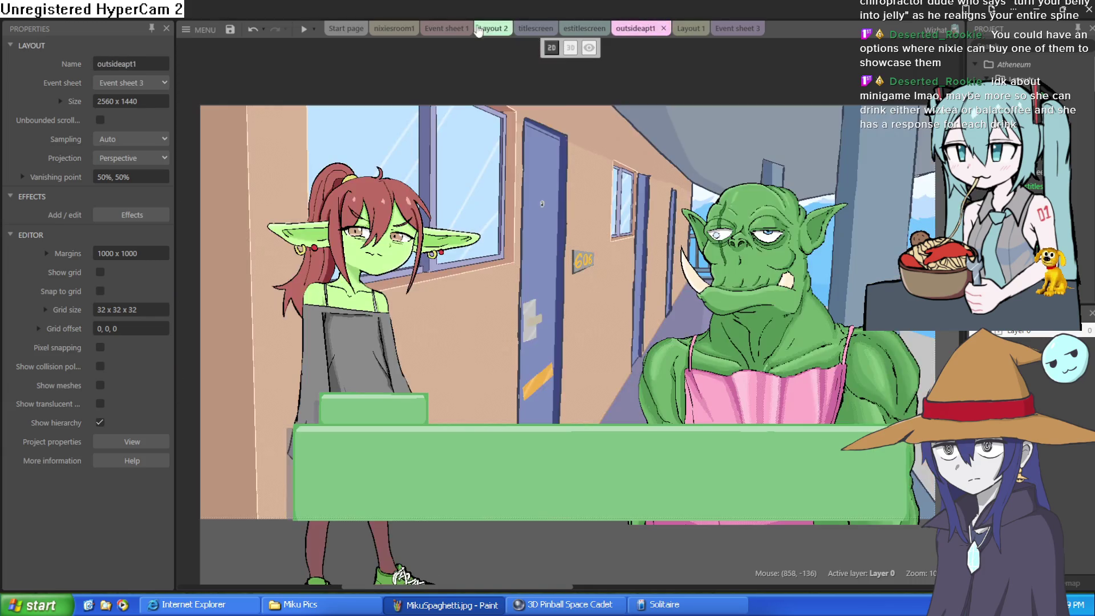
pyautogui.click(442, 30)
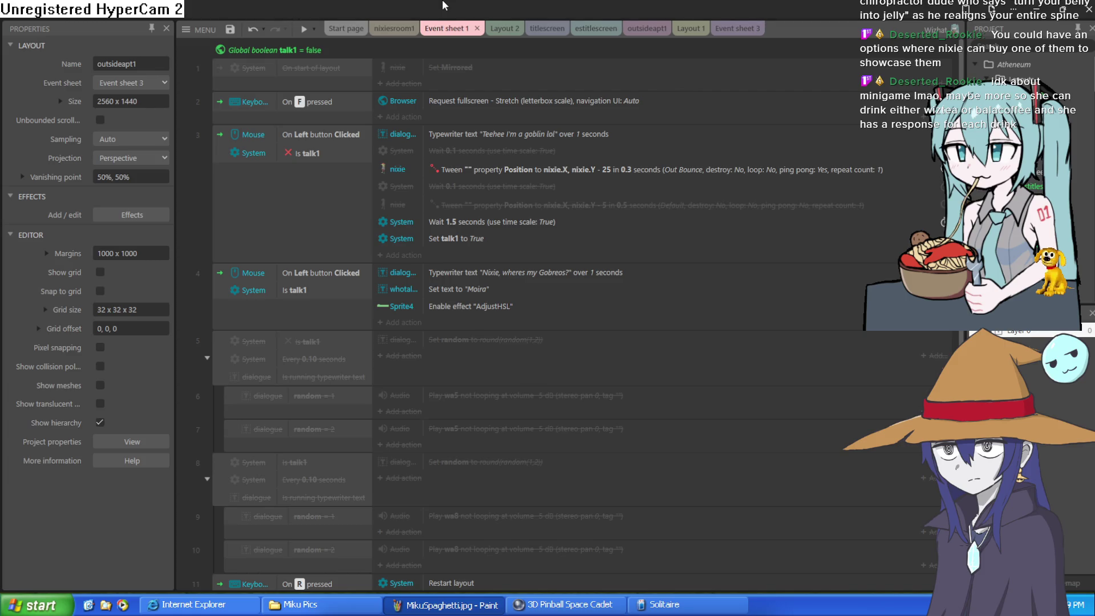
pyautogui.click(494, 29)
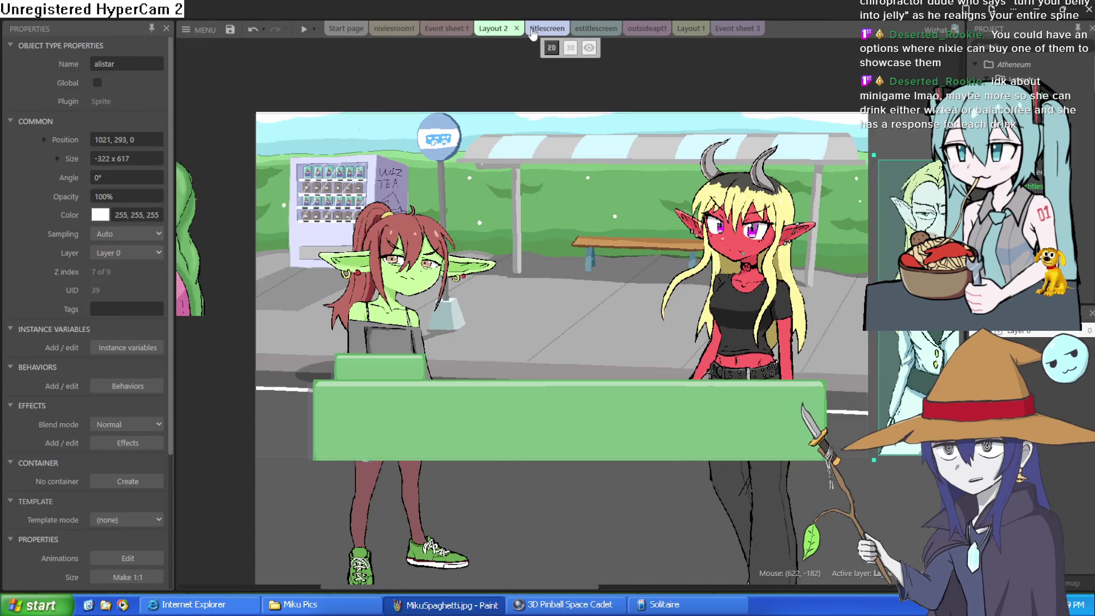
pyautogui.scroll(-2, 599, 143)
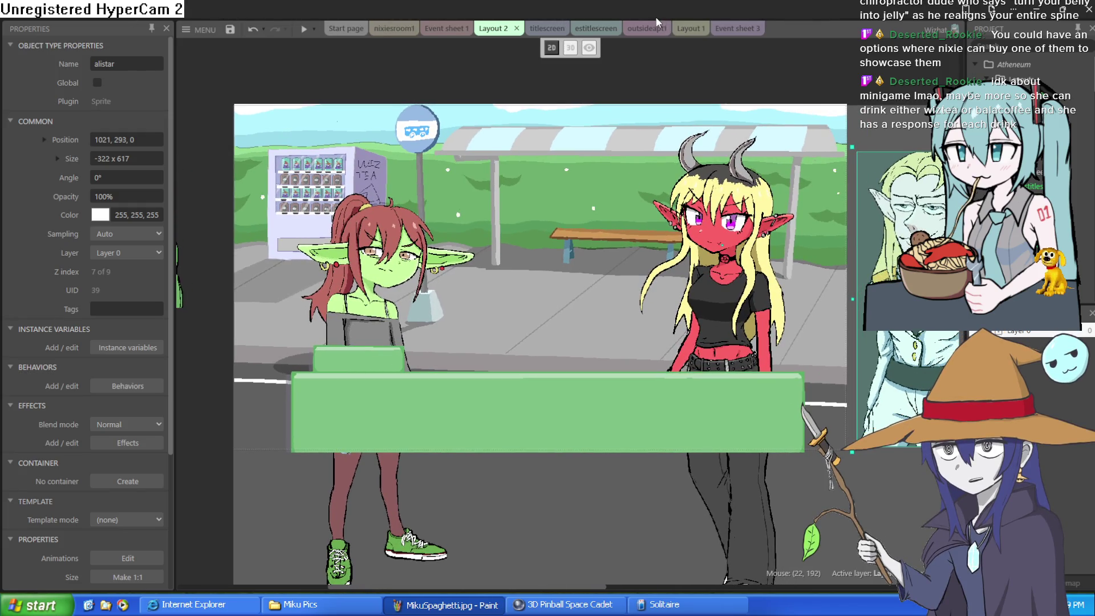
# Step: In the Layout 1 library scene, move arethra over to the right side
pyautogui.click(639, 29)
pyautogui.click(678, 30)
pyautogui.moveTo(502, 400)
pyautogui.mouseDown()
pyautogui.moveTo(735, 345)
pyautogui.moveTo(863, 434)
pyautogui.moveTo(422, 408)
pyautogui.mouseUp()
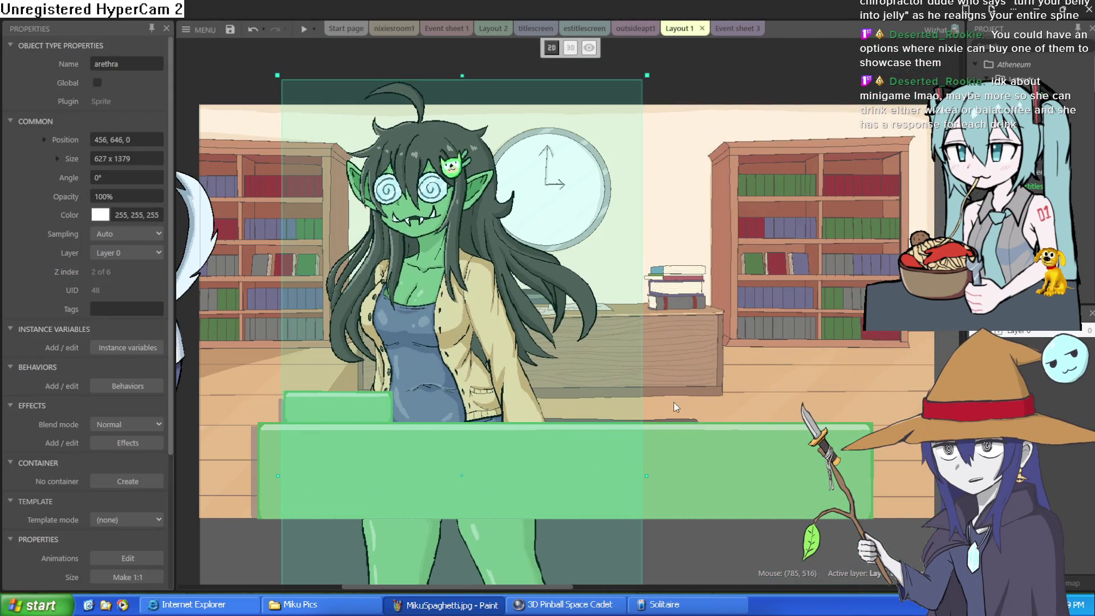
pyautogui.hscroll(3, 603, 373)
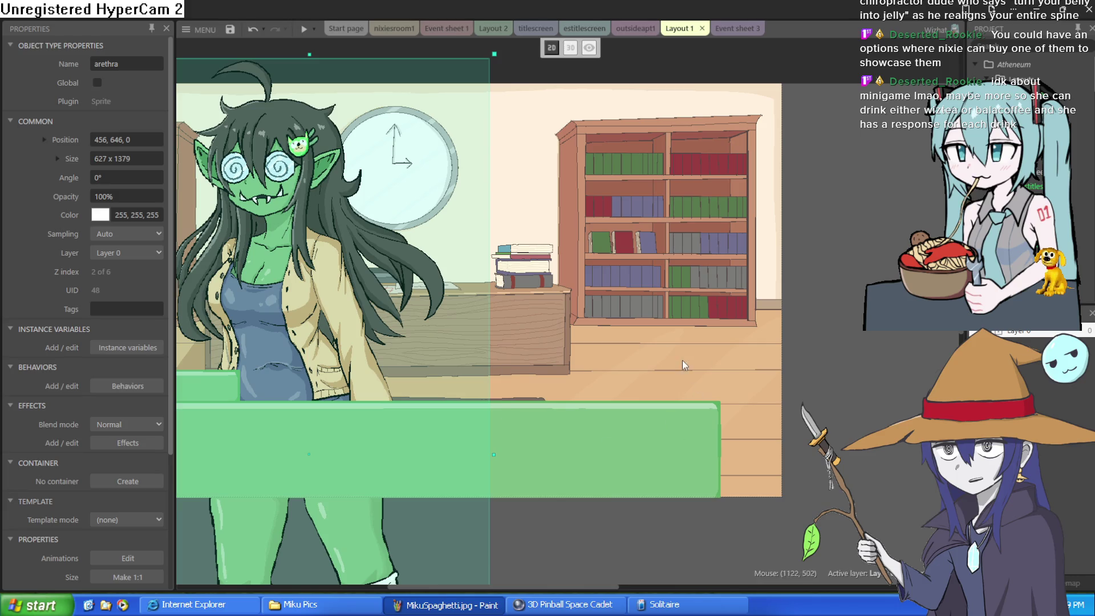
pyautogui.moveTo(358, 373)
pyautogui.mouseDown()
pyautogui.moveTo(731, 365)
pyautogui.moveTo(746, 338)
pyautogui.moveTo(724, 347)
pyautogui.moveTo(732, 354)
pyautogui.mouseUp()
pyautogui.scroll(-3, 481, 359)
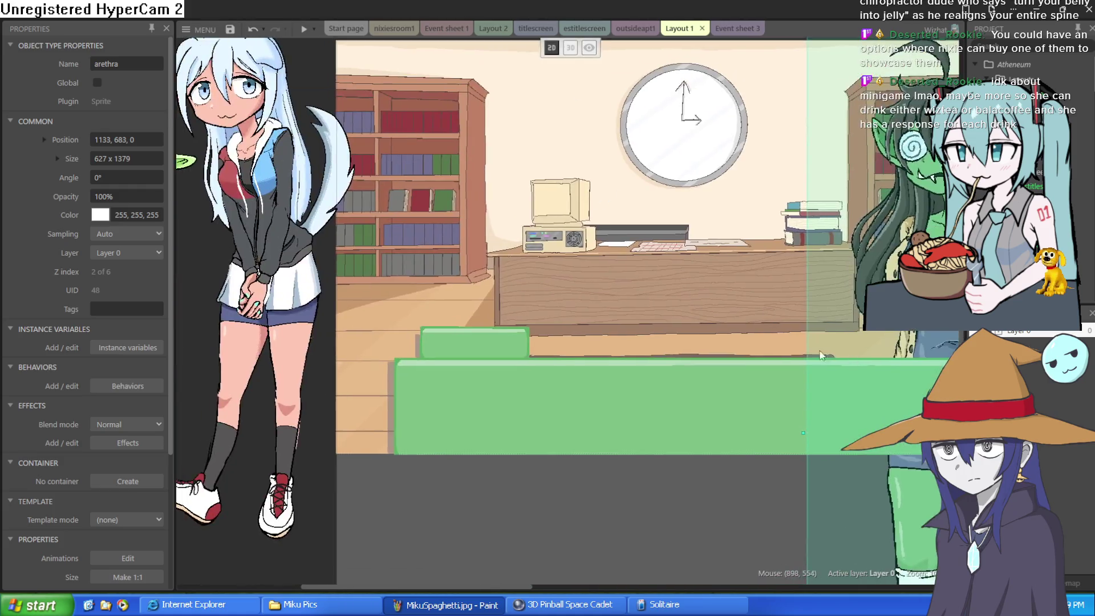
# Step: Bring nixie from the margin into the scene's left and push hyra further off the layout
pyautogui.moveTo(232, 335)
pyautogui.mouseDown()
pyautogui.moveTo(542, 329)
pyautogui.moveTo(518, 334)
pyautogui.mouseUp()
pyautogui.moveTo(381, 317); pyautogui.dragTo(288, 336)
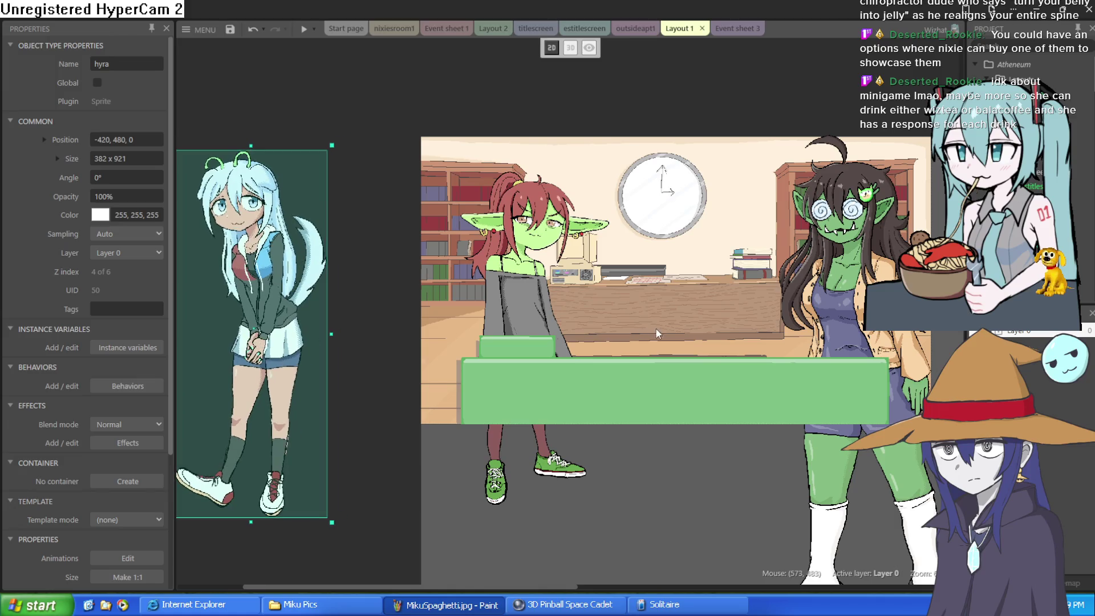
pyautogui.hscroll(1, 659, 331)
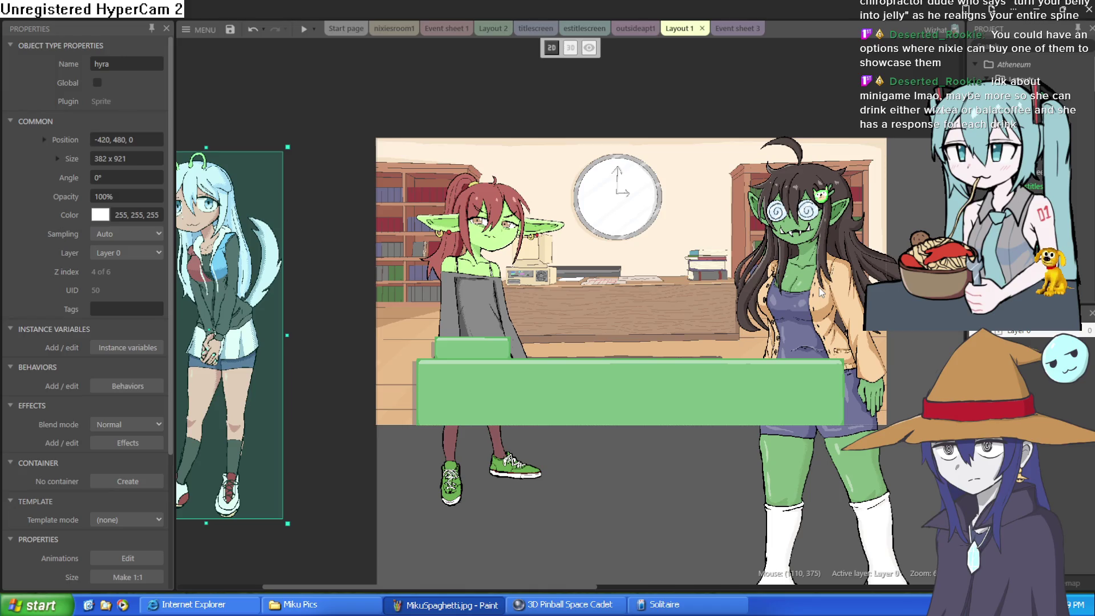
pyautogui.moveTo(756, 318); pyautogui.dragTo(749, 306)
pyautogui.scroll(-5, 787, 350)
pyautogui.hscroll(1, 788, 350)
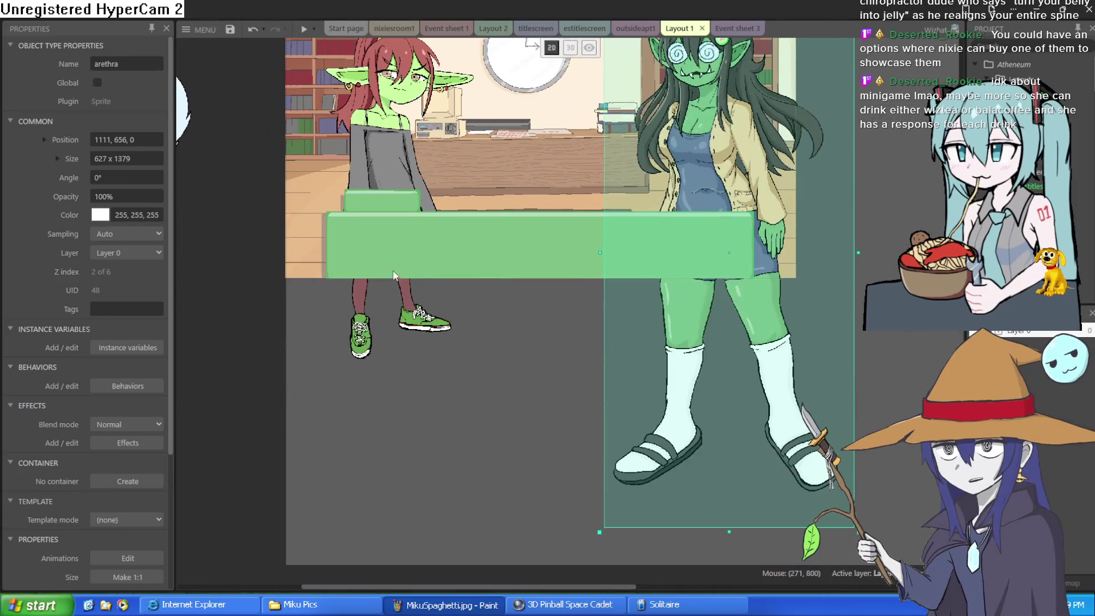
pyautogui.scroll(3, 394, 276)
pyautogui.click(374, 252)
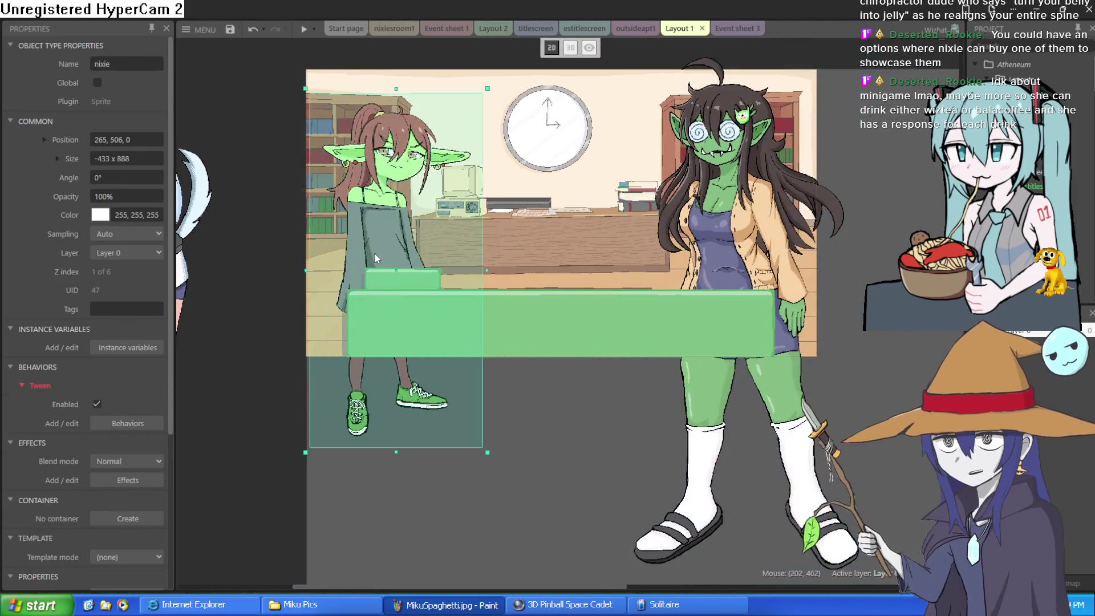
pyautogui.scroll(5, 442, 211)
pyautogui.scroll(-4, 442, 211)
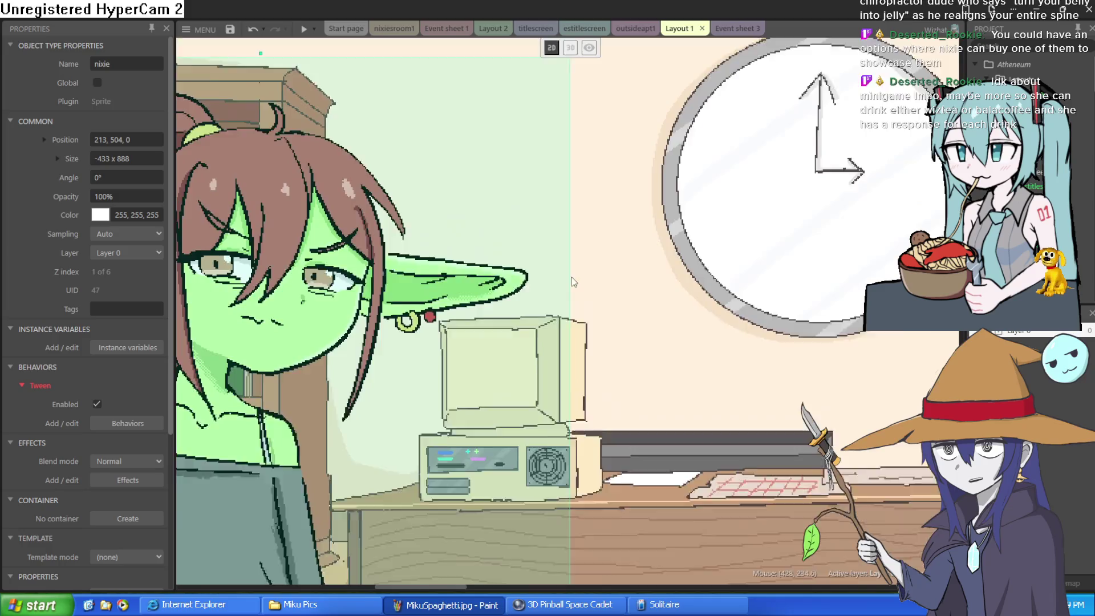
pyautogui.scroll(5, 553, 314)
pyautogui.click(552, 269)
pyautogui.scroll(-4, 552, 268)
pyautogui.scroll(3, 462, 462)
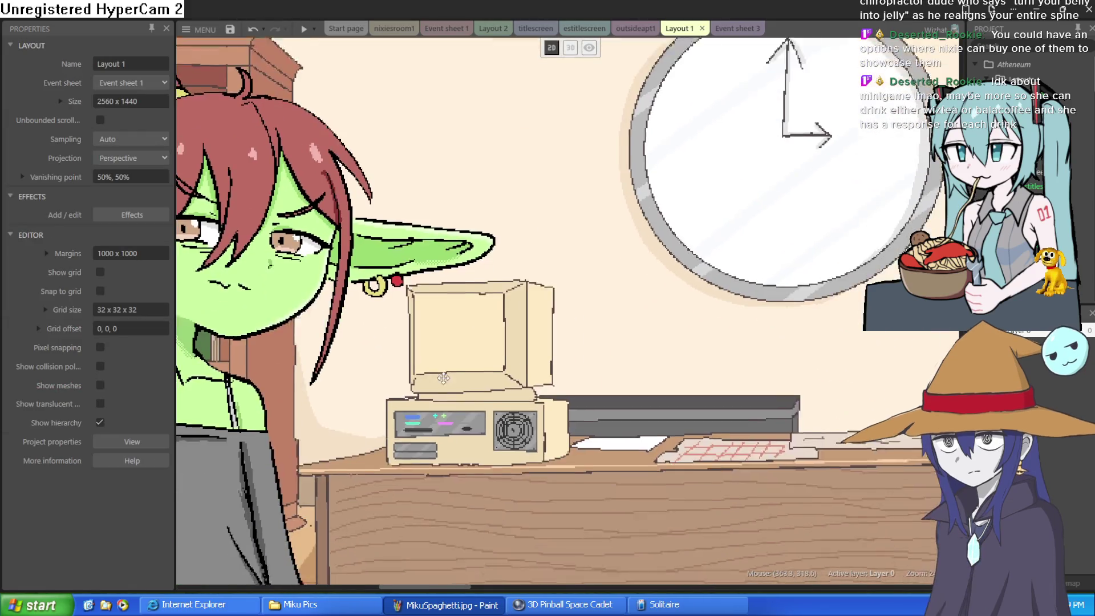
pyautogui.scroll(-2, 461, 448)
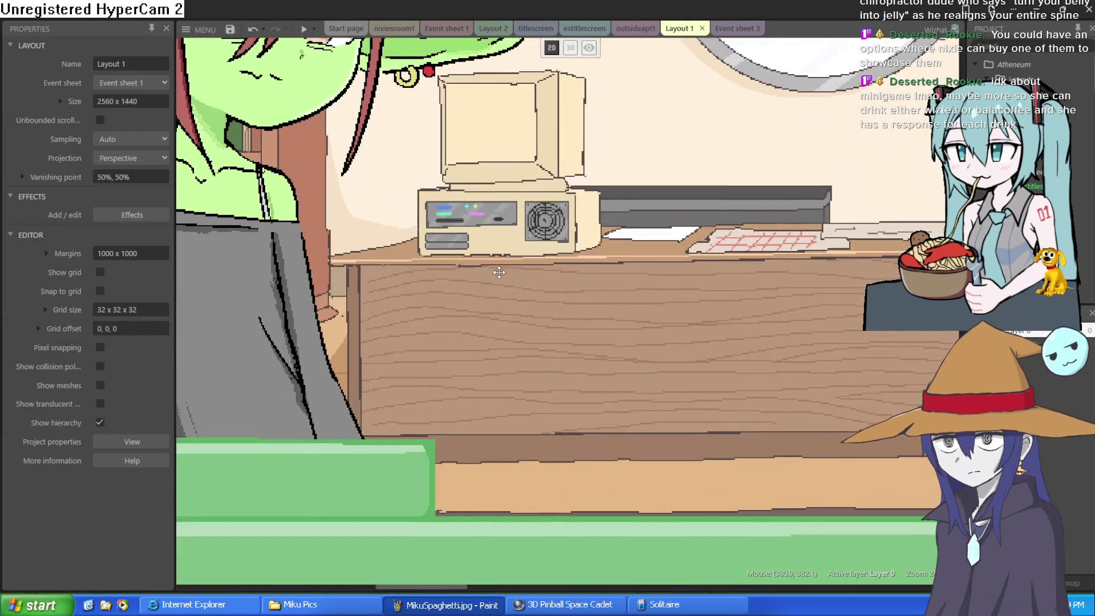
pyautogui.scroll(-2, 496, 287)
pyautogui.scroll(-1, 496, 287)
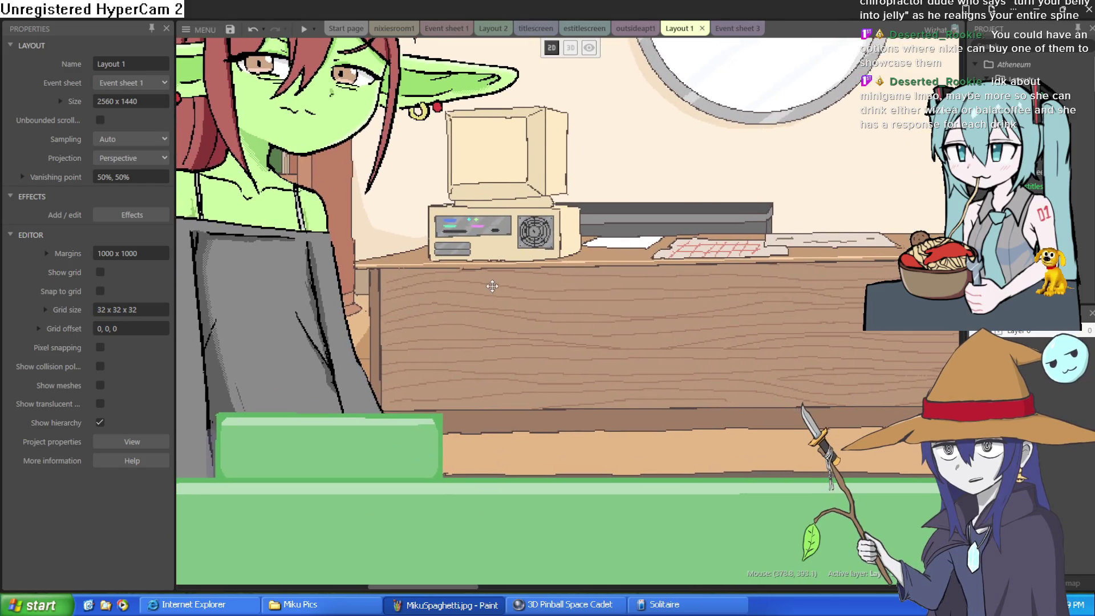
pyautogui.scroll(-2, 477, 326)
pyautogui.scroll(-3, 477, 333)
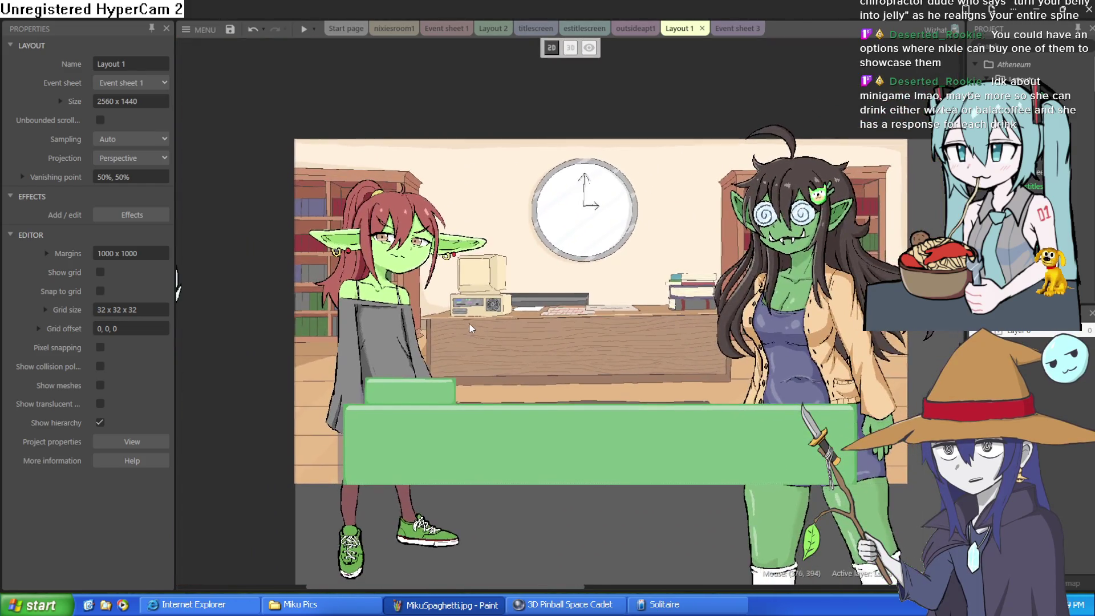
pyautogui.moveTo(399, 311)
pyautogui.mouseDown()
pyautogui.moveTo(592, 260)
pyautogui.moveTo(451, 285)
pyautogui.moveTo(422, 310)
pyautogui.moveTo(386, 307)
pyautogui.mouseUp()
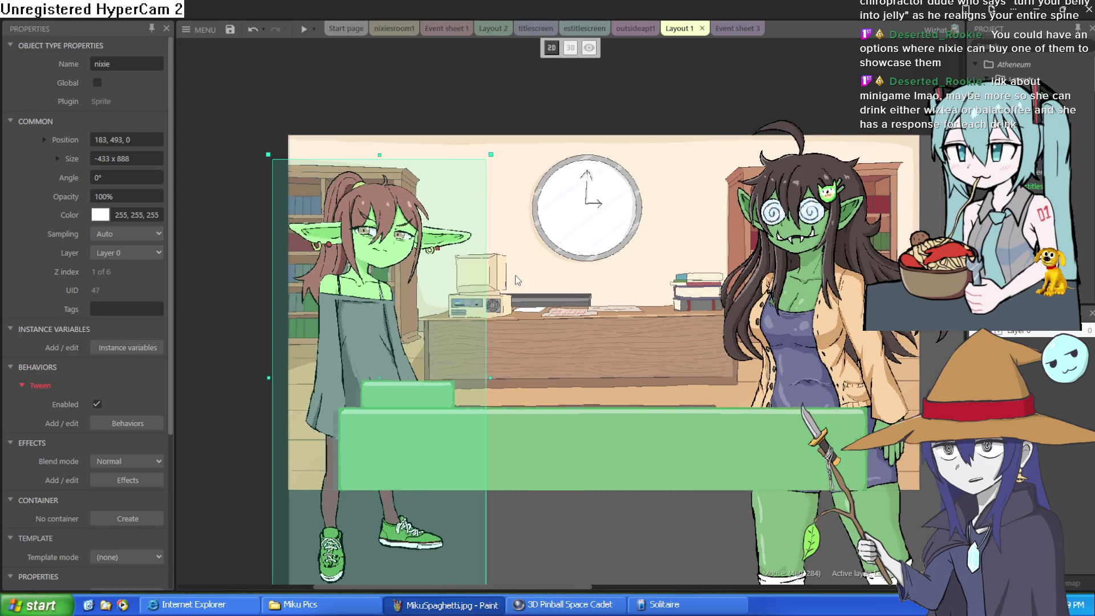
pyautogui.scroll(5, 515, 274)
pyautogui.scroll(-5, 705, 314)
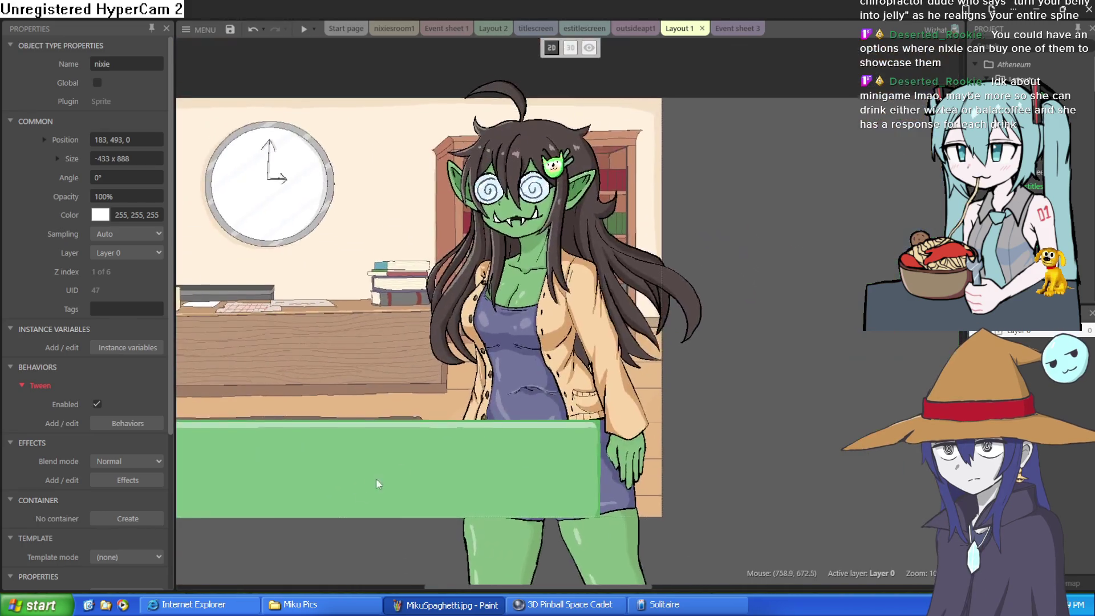
# Step: Settle arethra at position 1087, 630 on the right, in front of the desk
pyautogui.click(495, 333)
pyautogui.moveTo(495, 332); pyautogui.dragTo(519, 331)
pyautogui.moveTo(222, 251); pyautogui.dragTo(542, 176)
pyautogui.scroll(5, 603, 278)
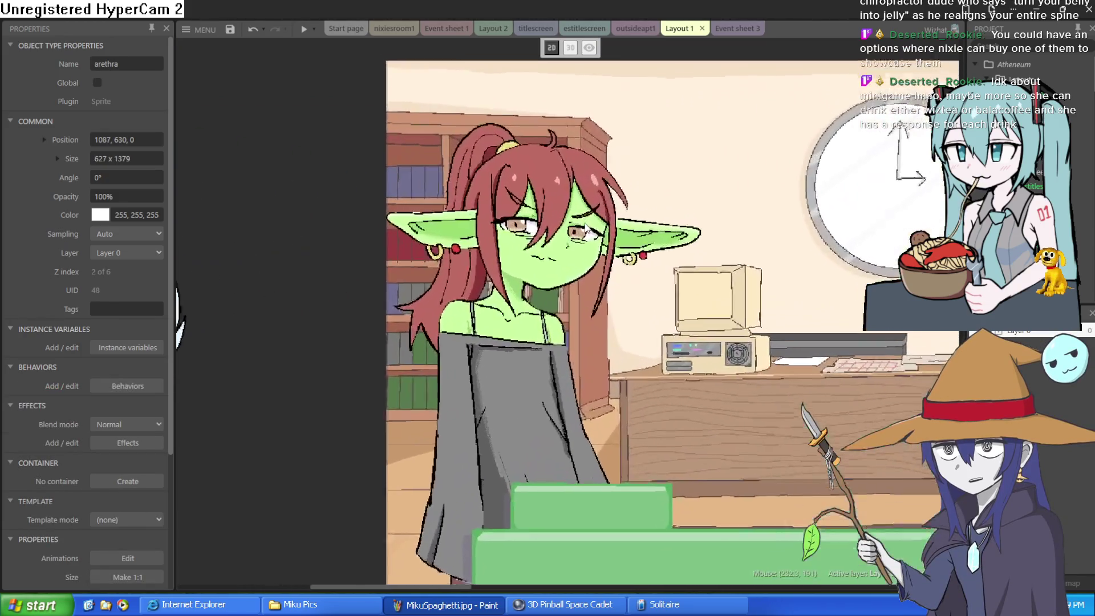
pyautogui.scroll(-1, 604, 278)
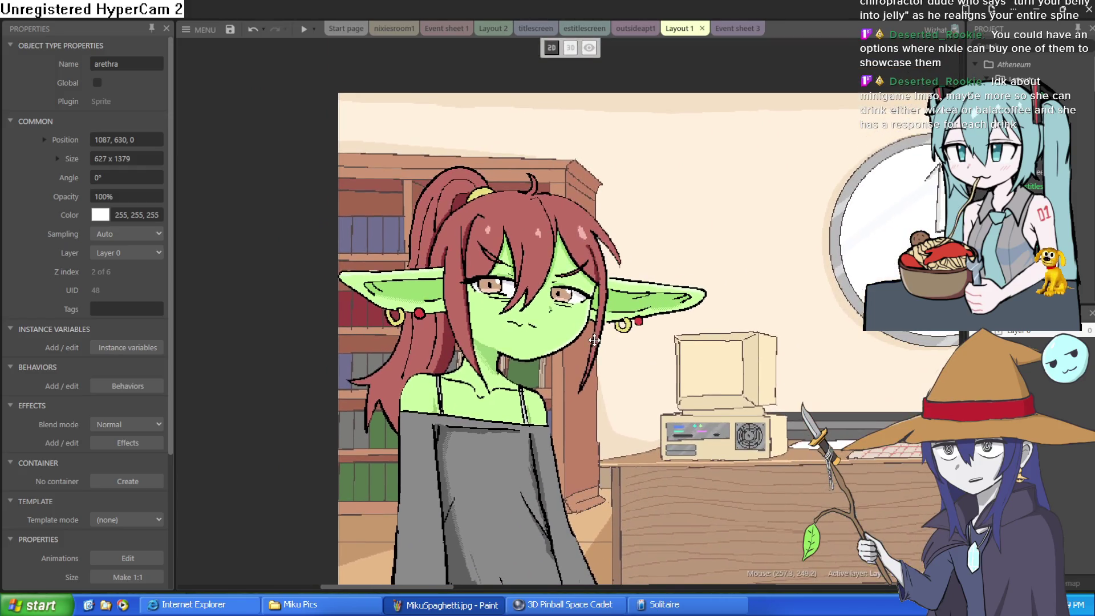
pyautogui.scroll(3, 516, 207)
pyautogui.scroll(-5, 516, 207)
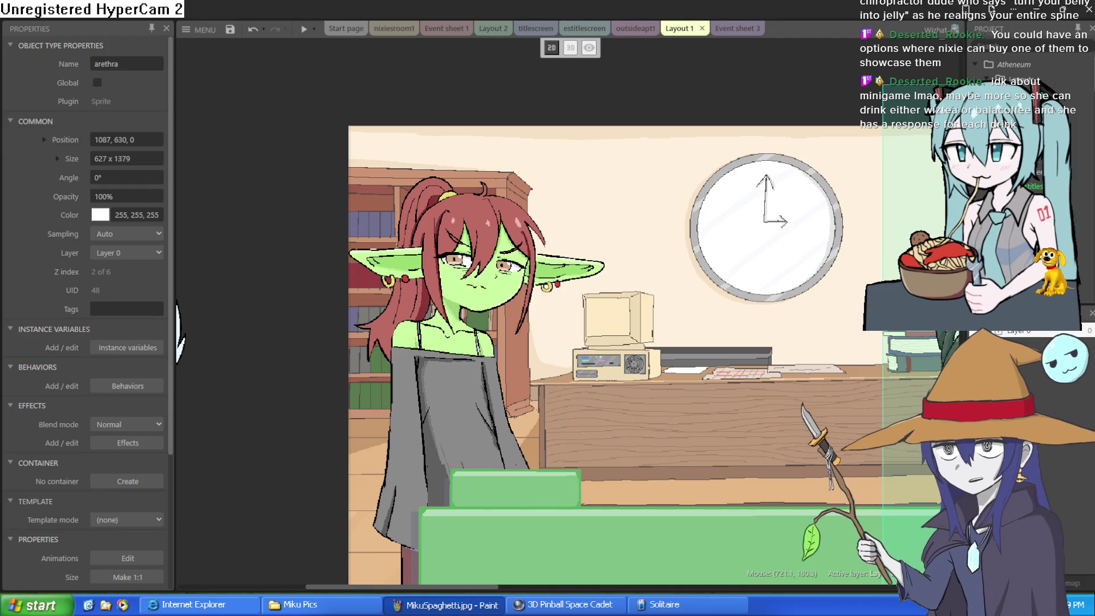
pyautogui.moveTo(945, 333); pyautogui.dragTo(831, 350)
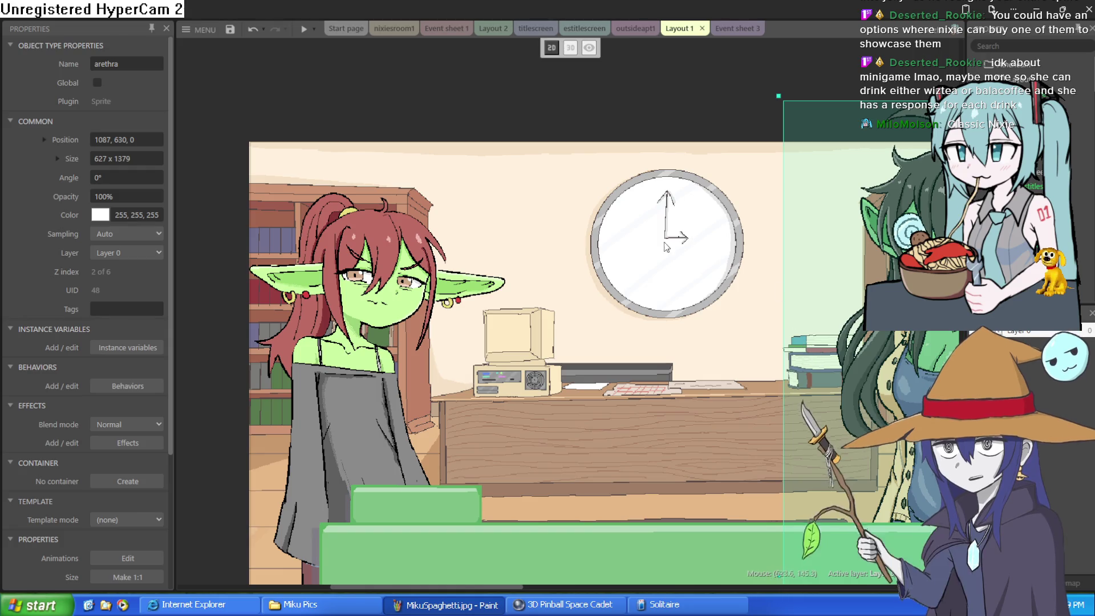
pyautogui.scroll(3, 542, 251)
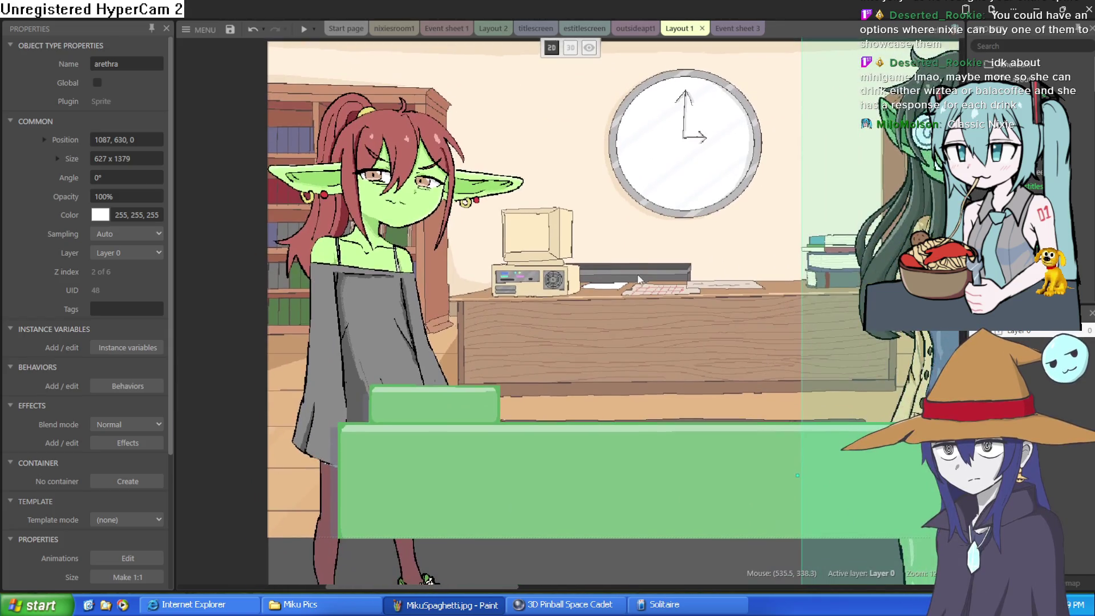
pyautogui.scroll(-5, 581, 282)
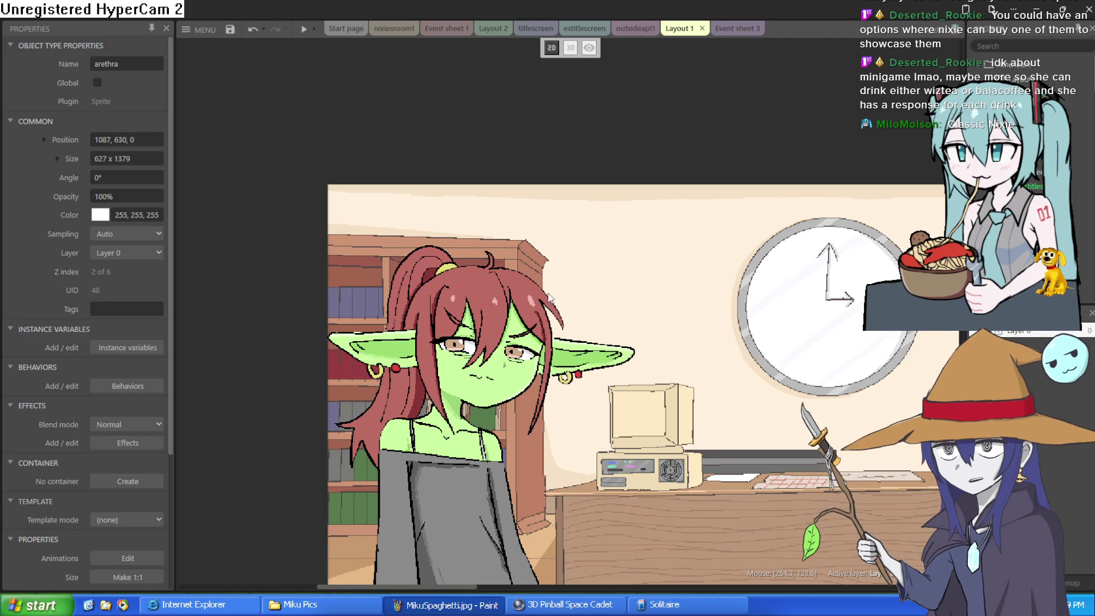
pyautogui.scroll(-2, 622, 321)
pyautogui.scroll(-2, 666, 375)
pyautogui.scroll(2, 639, 342)
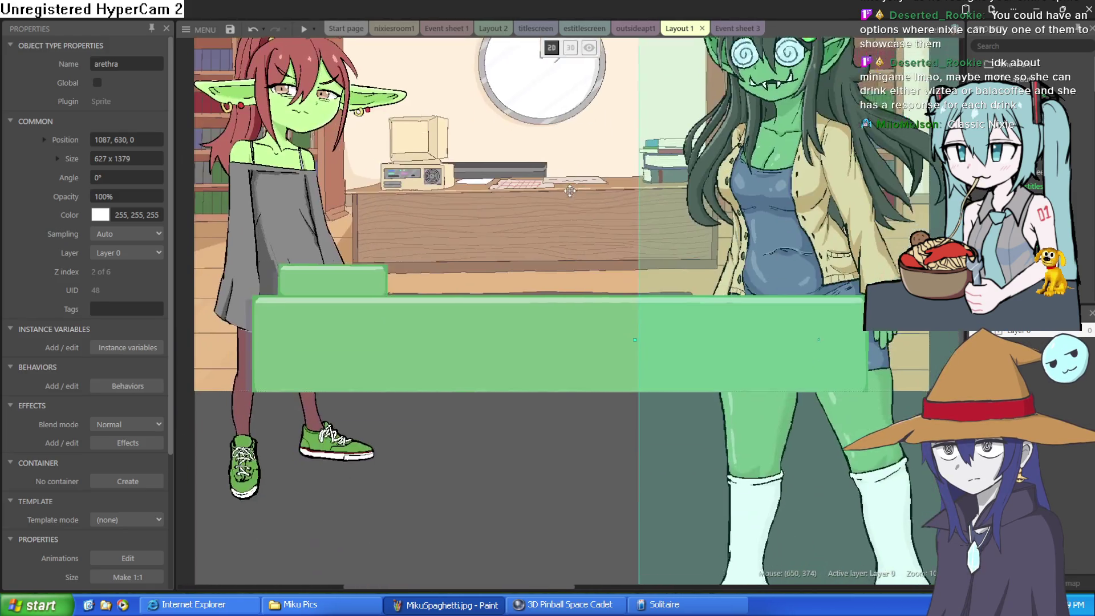
pyautogui.scroll(-2, 632, 321)
pyautogui.scroll(1, 632, 321)
pyautogui.scroll(-1, 632, 320)
pyautogui.scroll(1, 628, 321)
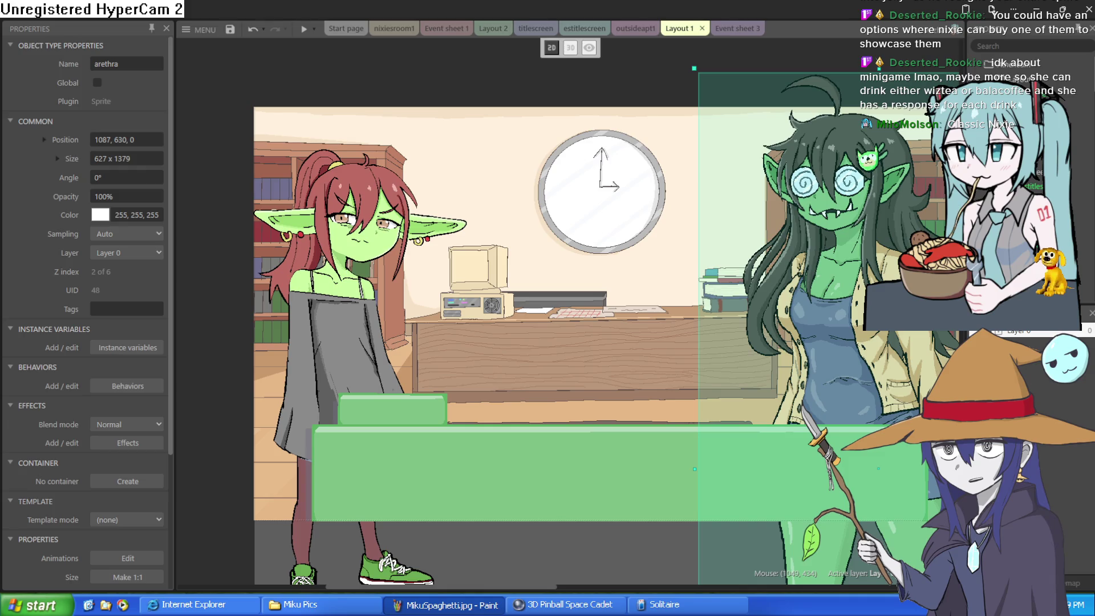
# Step: Drag arethra down to about 1096, 692 behind the dialogue box, then zoom in to inspect the computer
pyautogui.scroll(1, 524, 234)
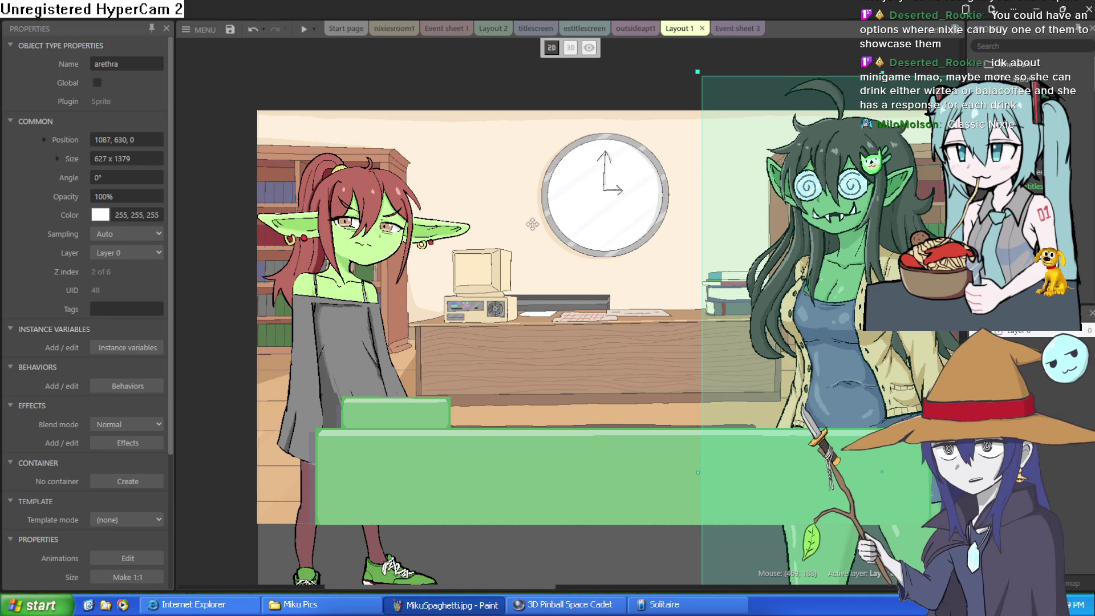
pyautogui.moveTo(531, 239); pyautogui.dragTo(492, 227)
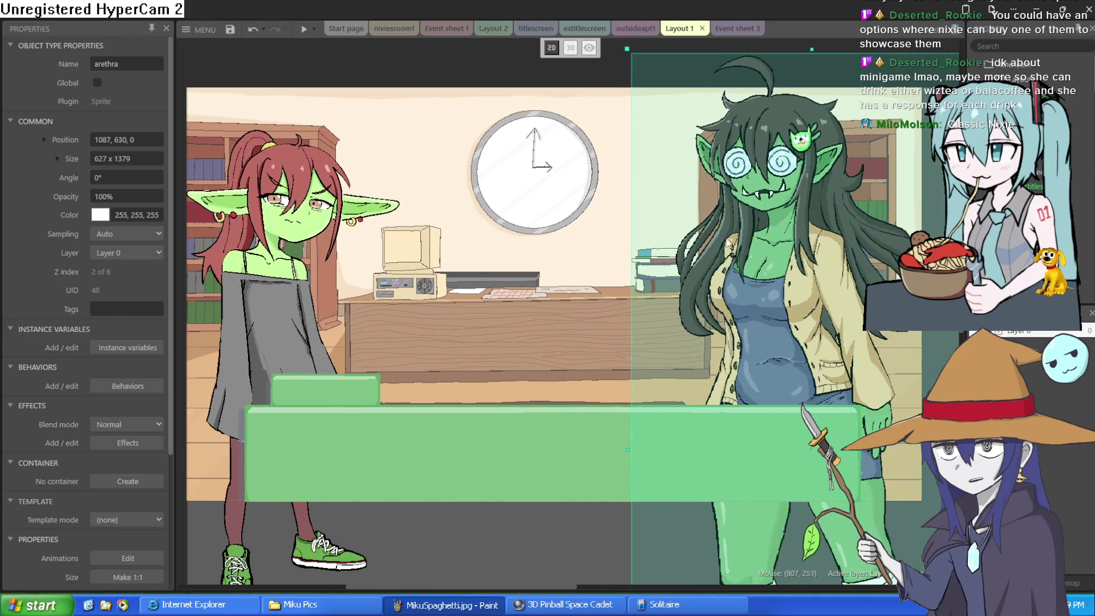
pyautogui.moveTo(754, 254); pyautogui.dragTo(759, 293)
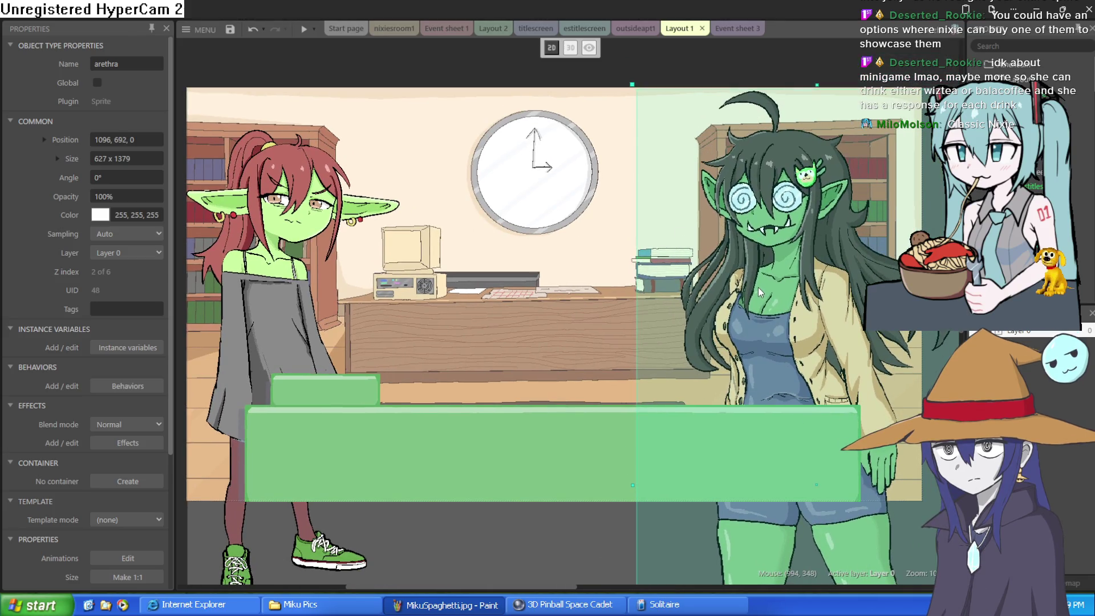
pyautogui.scroll(3, 566, 276)
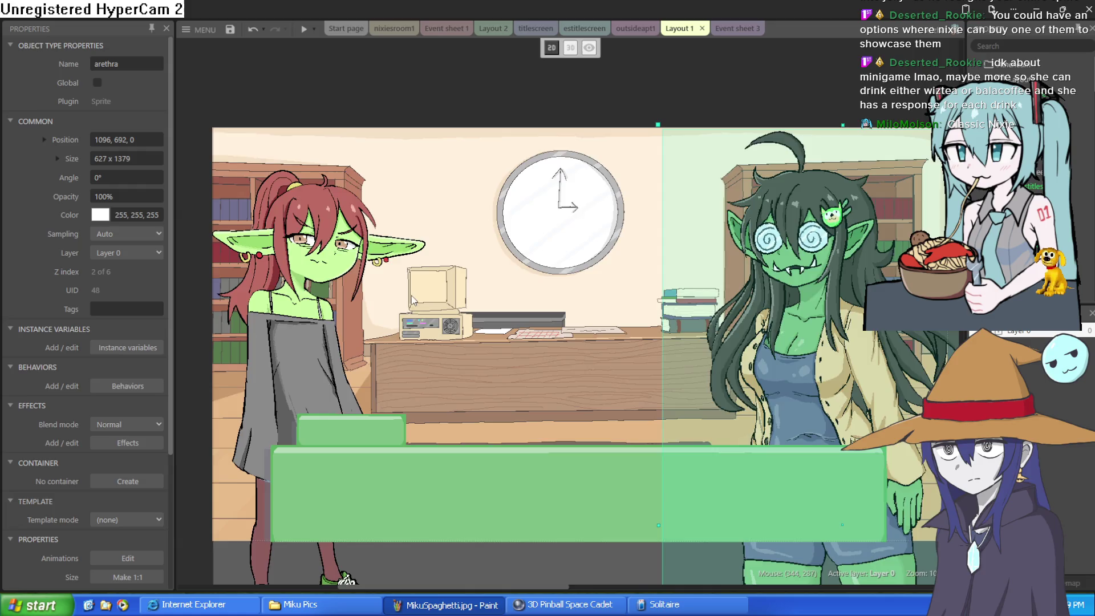
pyautogui.scroll(3, 416, 297)
pyautogui.scroll(5, 417, 297)
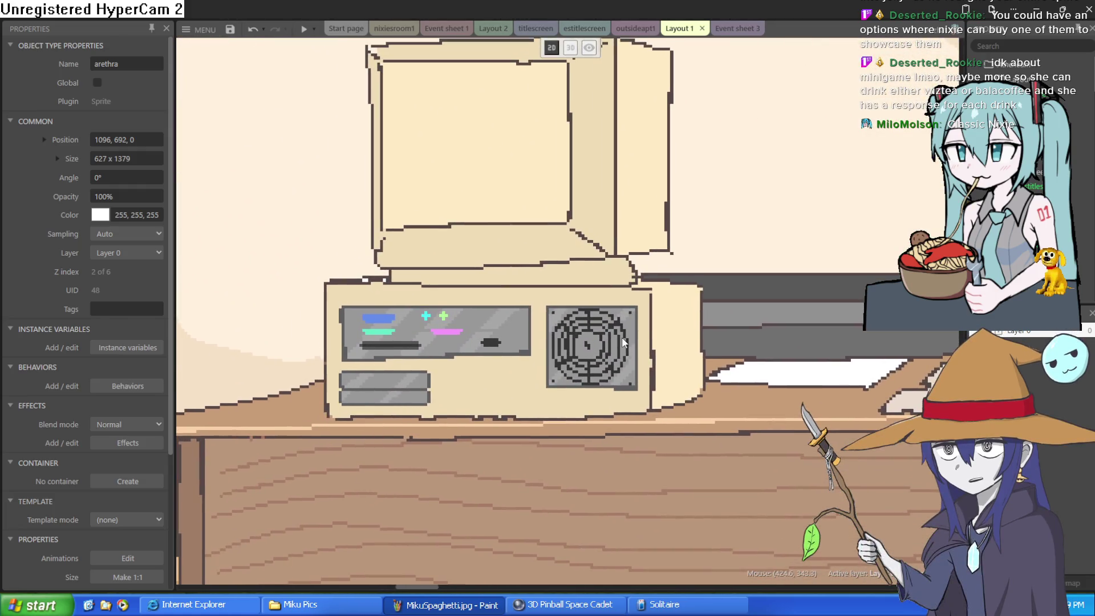
pyautogui.scroll(2, 623, 343)
pyautogui.scroll(1, 615, 402)
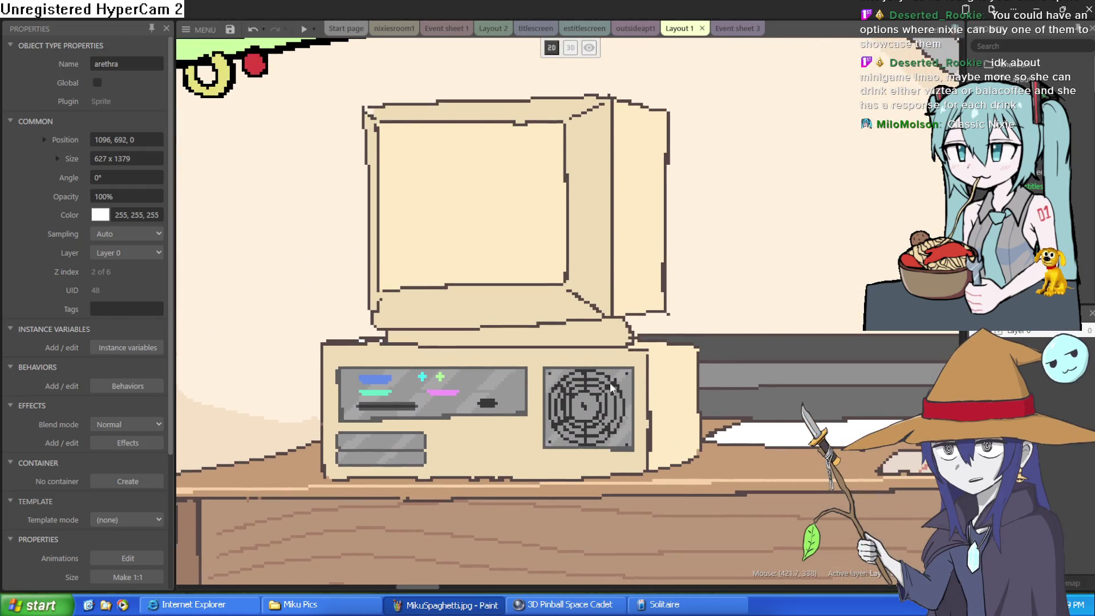
pyautogui.scroll(-6, 610, 382)
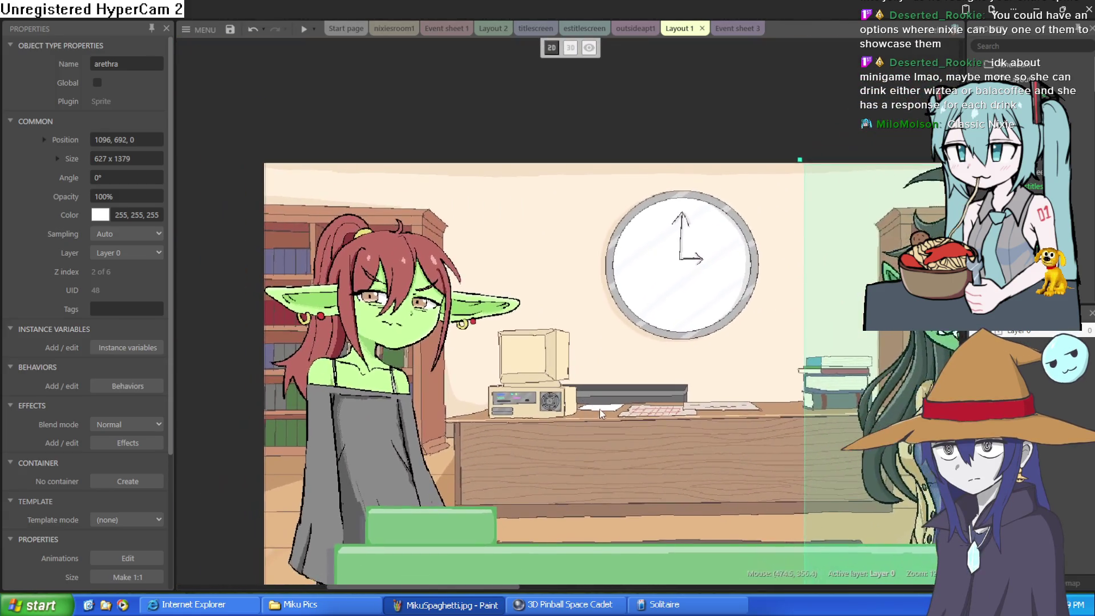
pyautogui.moveTo(601, 409); pyautogui.dragTo(536, 368)
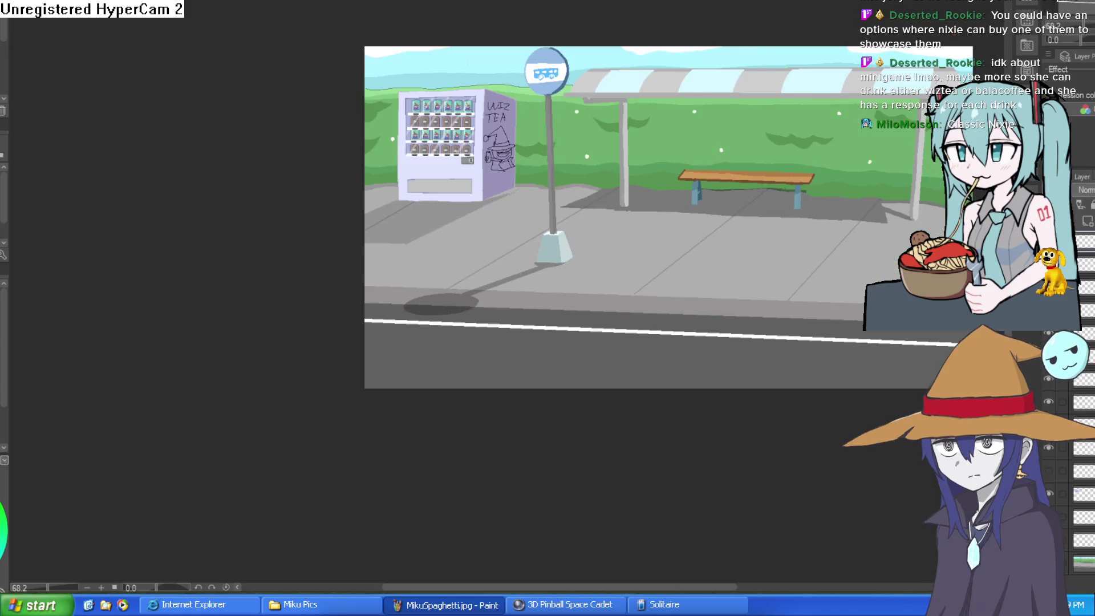
# Step: In Clip Studio Paint, check the blonde character zoomed in and mirrored, then move to the three-sketch document
pyautogui.hotkey('alt', 'Tab')
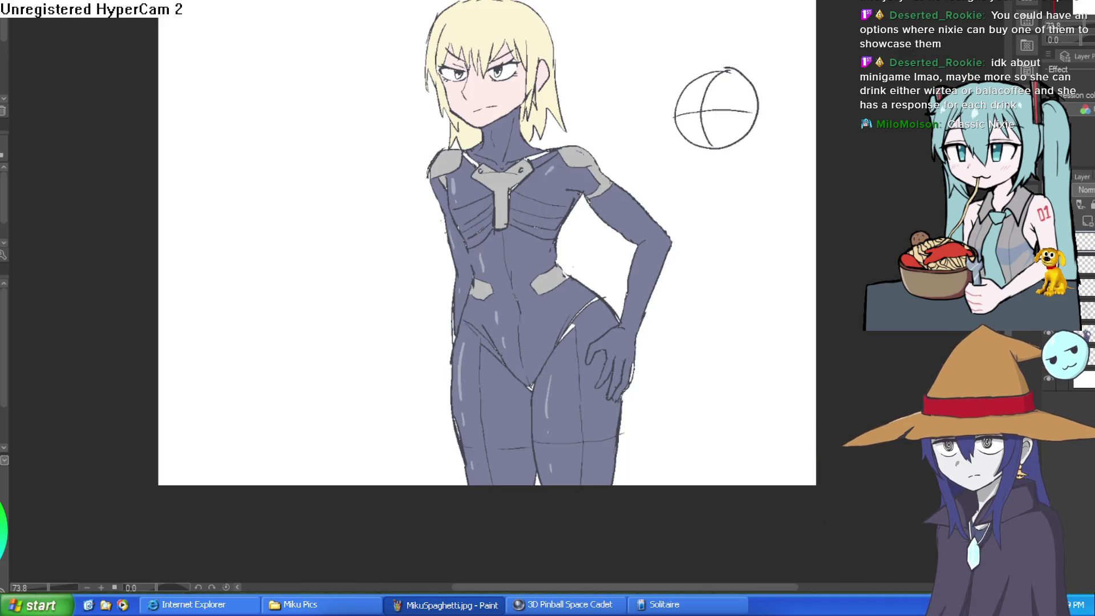
pyautogui.scroll(1, 586, 50)
pyautogui.scroll(4, 407, 92)
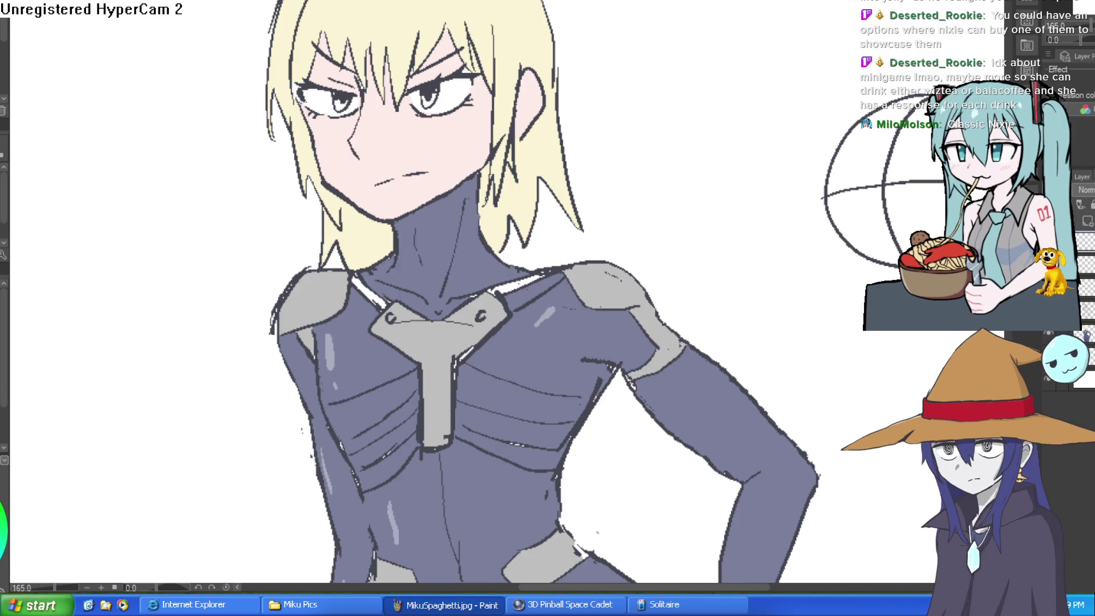
pyautogui.press('h')
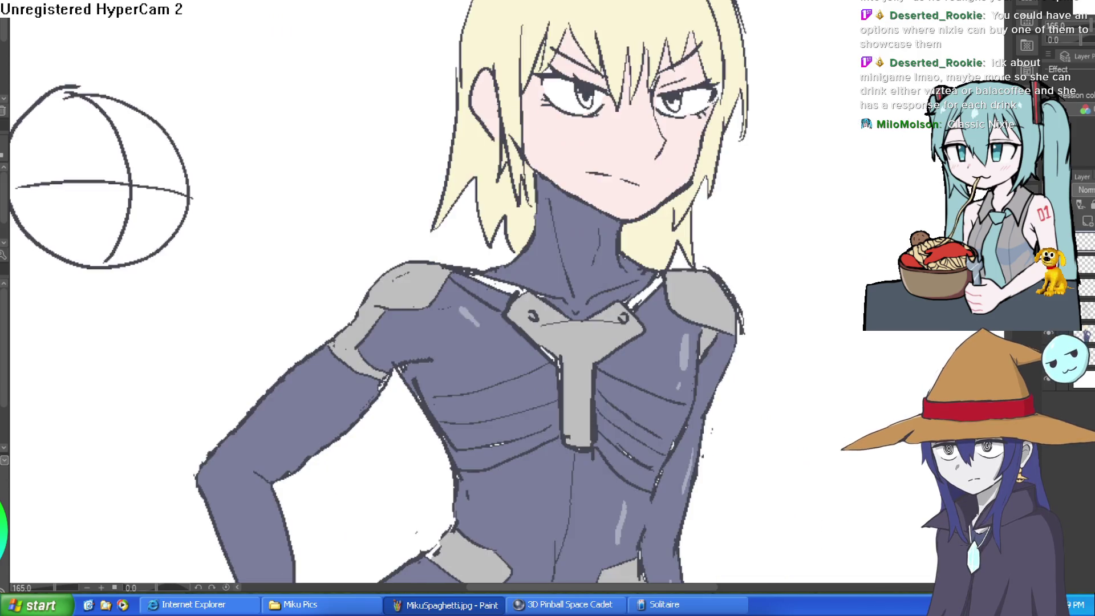
pyautogui.press('h')
pyautogui.press('h')
pyautogui.press('h')
pyautogui.scroll(-5, 423, 285)
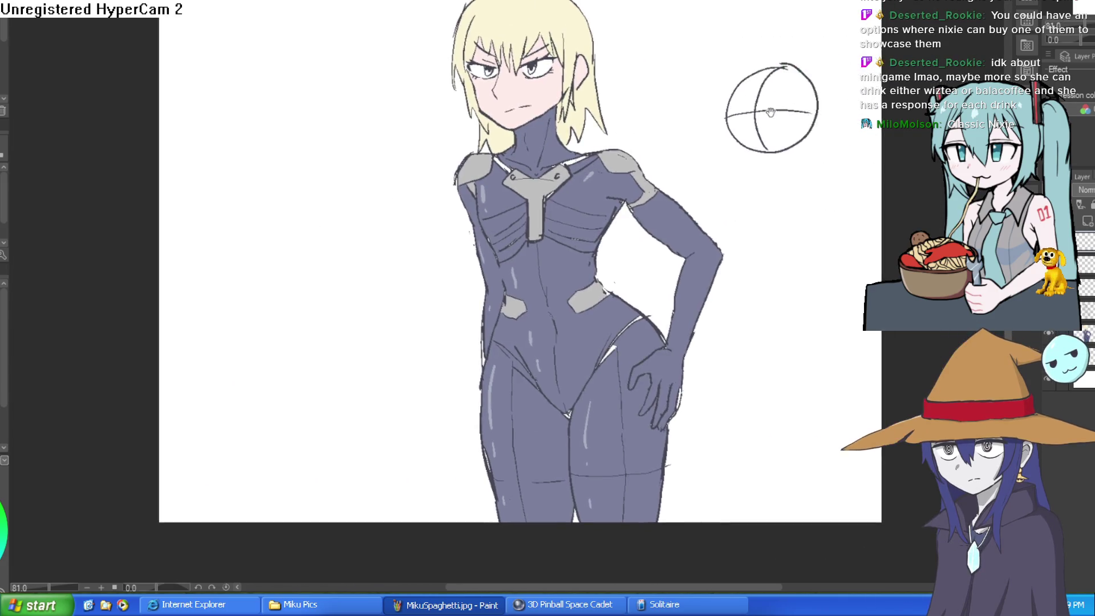
pyautogui.hotkey('ctrl', 'Tab')
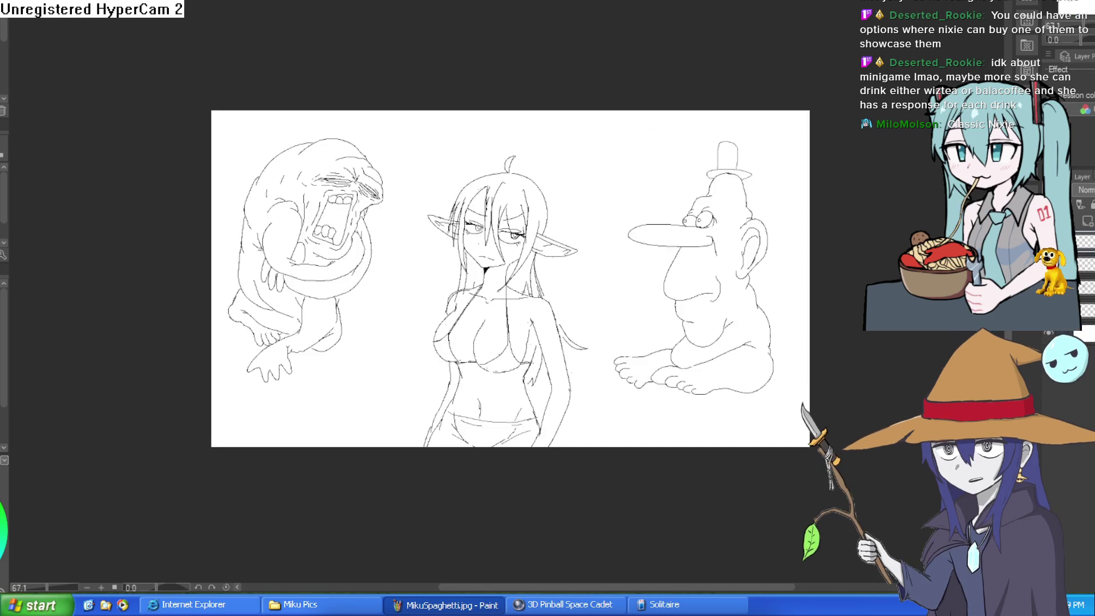
pyautogui.scroll(5, 512, 345)
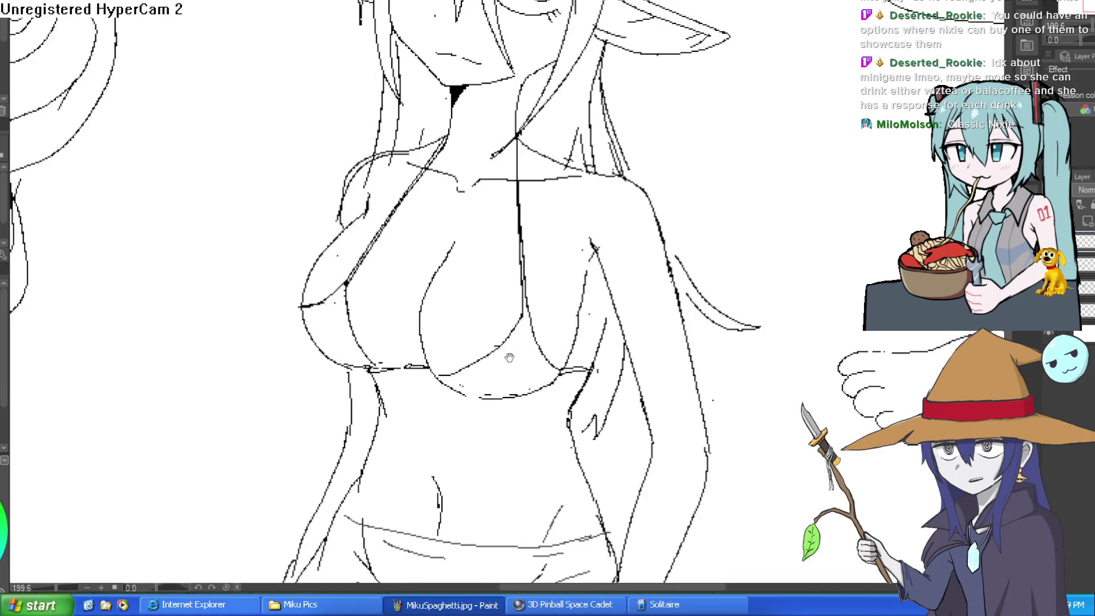
pyautogui.moveTo(512, 345); pyautogui.dragTo(512, 202)
pyautogui.scroll(-3, 512, 203)
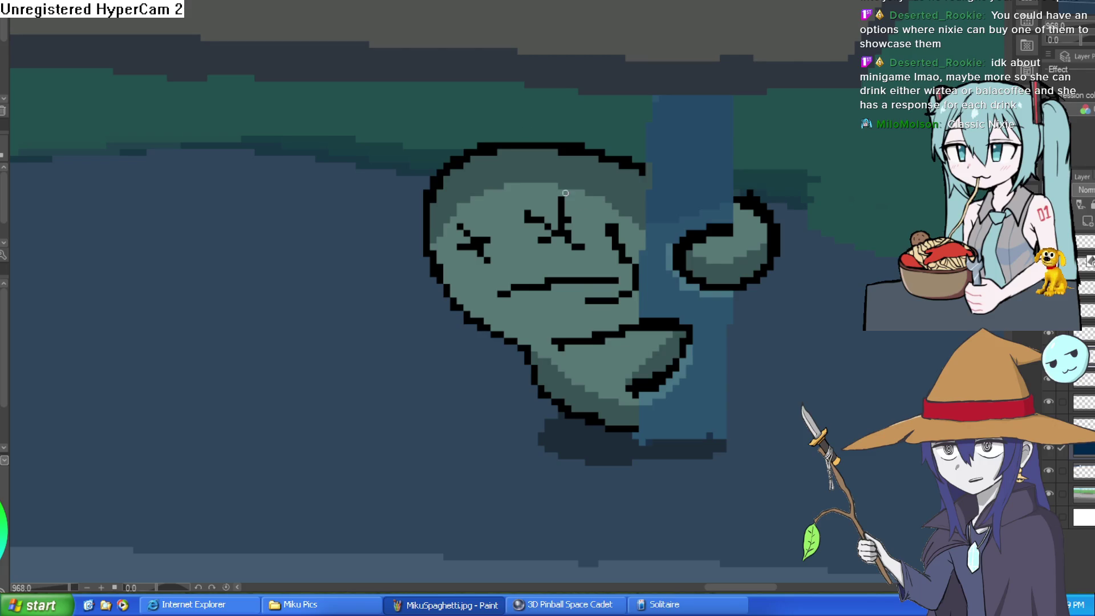
pyautogui.scroll(-10, 565, 193)
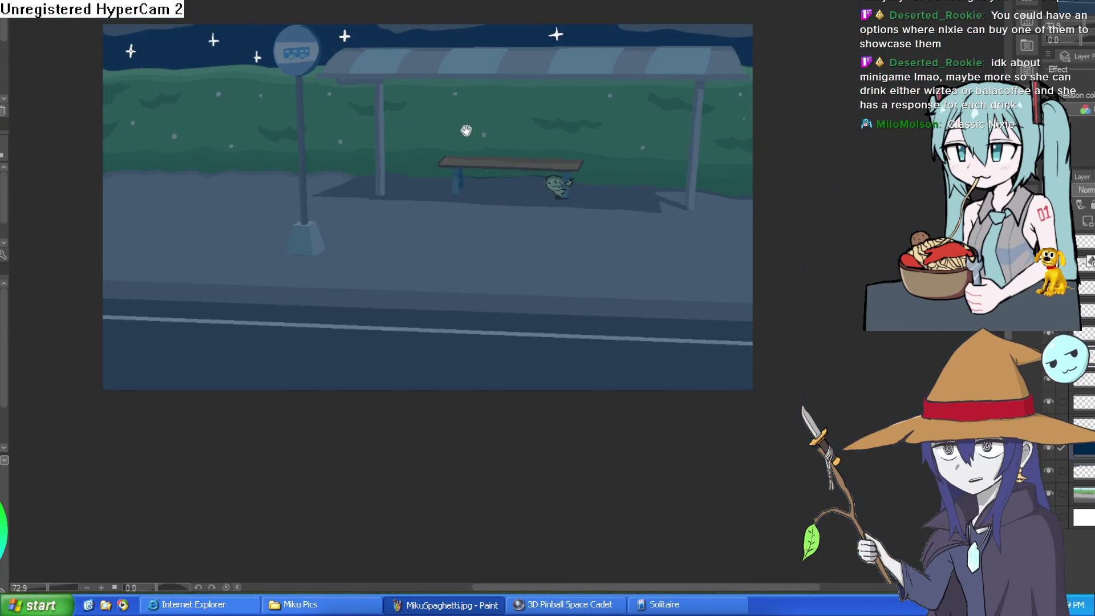
pyautogui.scroll(4, 466, 130)
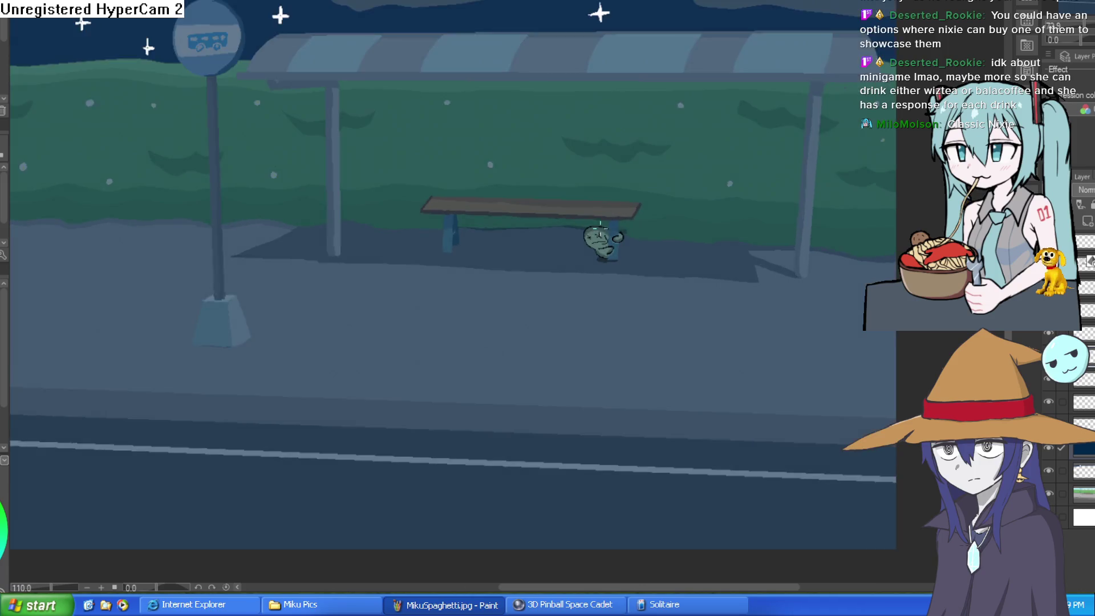
pyautogui.scroll(10, 600, 224)
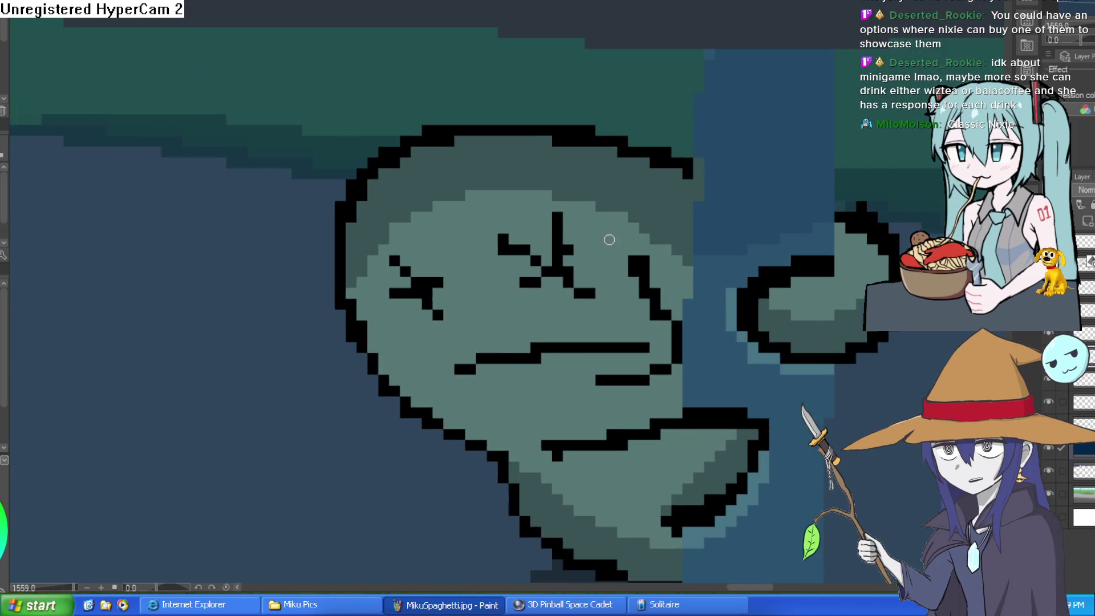
pyautogui.scroll(-8, 609, 239)
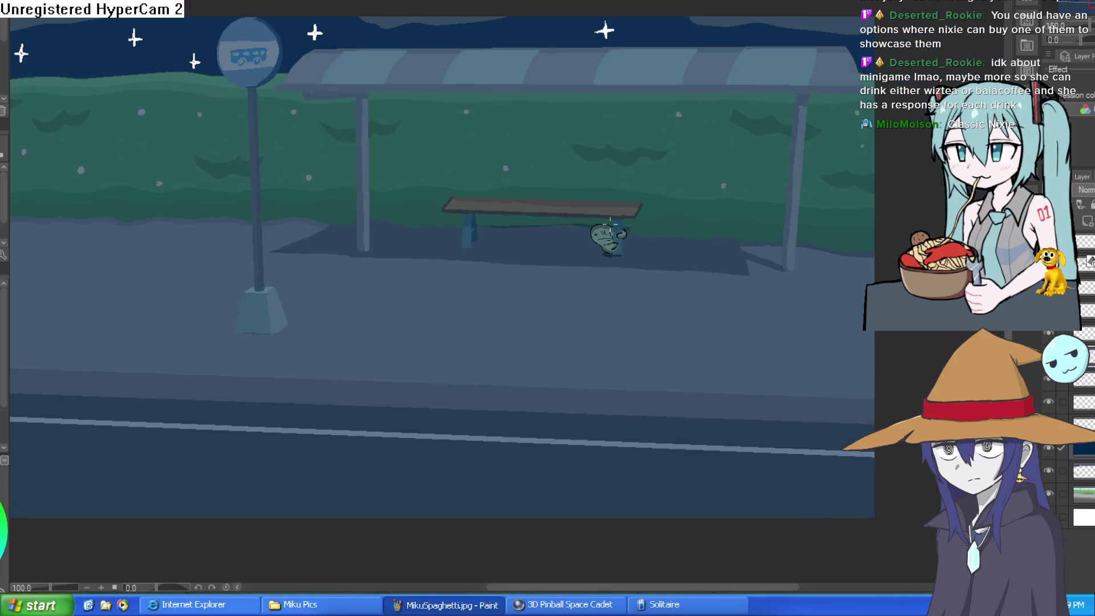
pyautogui.scroll(-2, 602, 224)
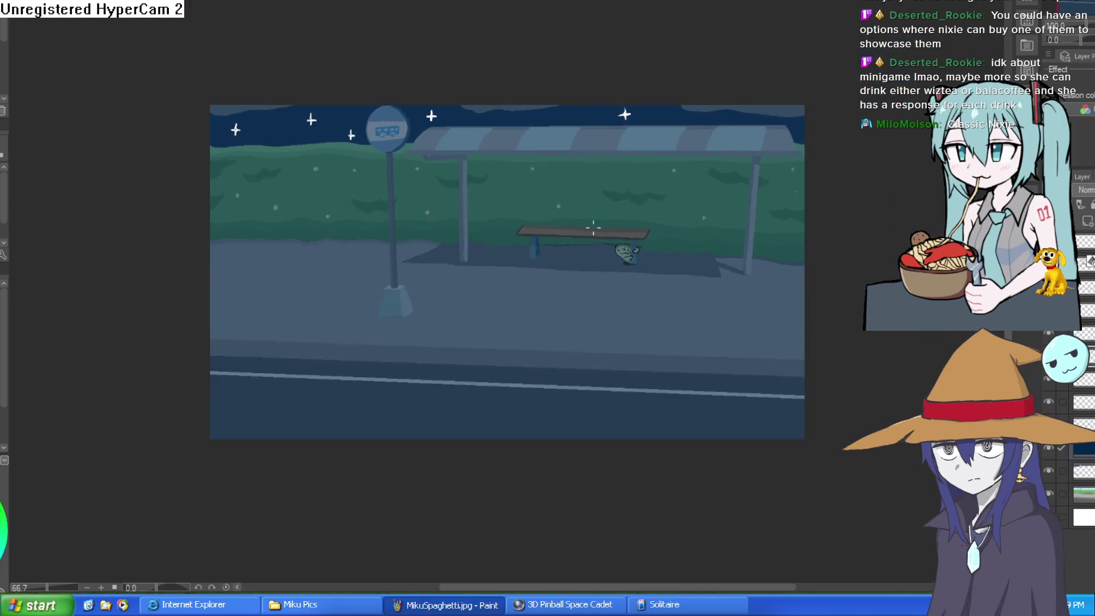
pyautogui.scroll(1, 594, 228)
# Step: Cycle to the pointy-eared girl line drawing, reset its rotation and zoom, and mirror it briefly
pyautogui.hotkey('ctrl', 'Tab')
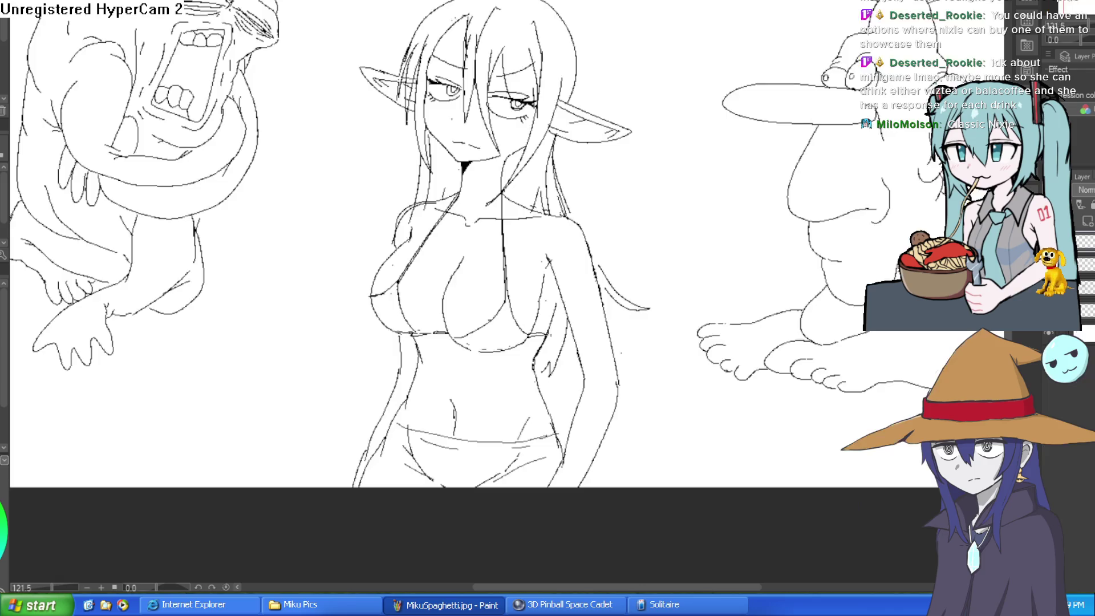
pyautogui.hotkey('ctrl', 'Tab')
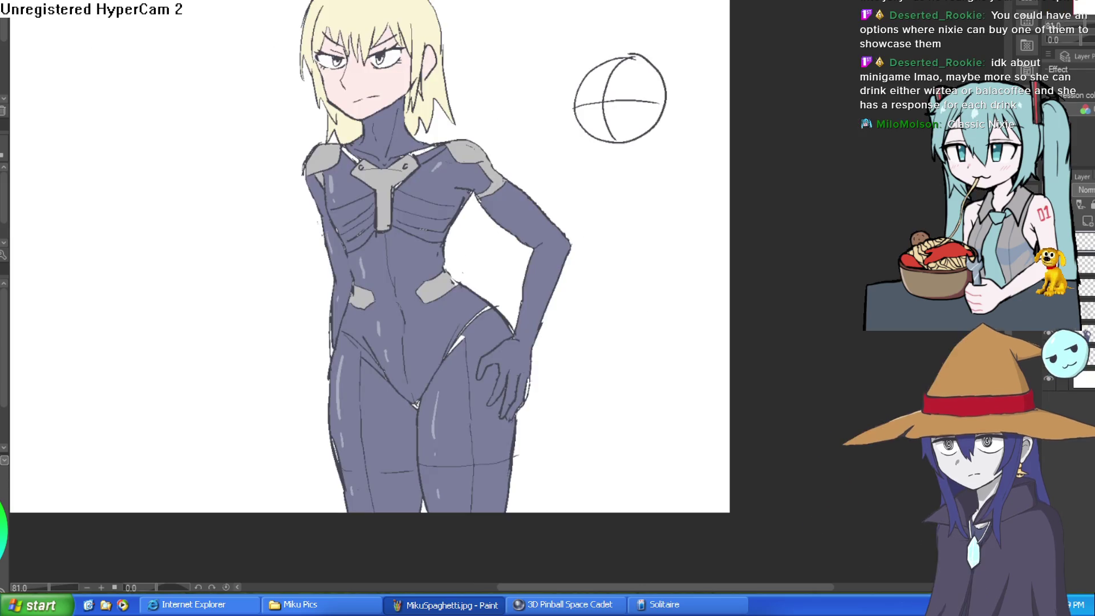
pyautogui.hotkey('ctrl', 'Tab')
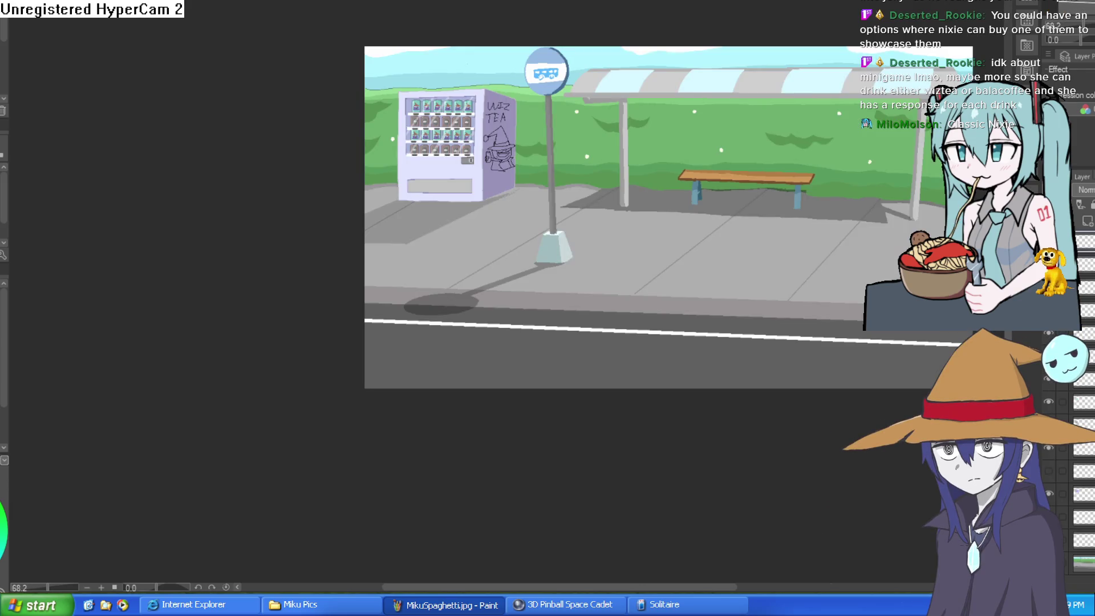
pyautogui.hotkey('ctrl', 'Tab')
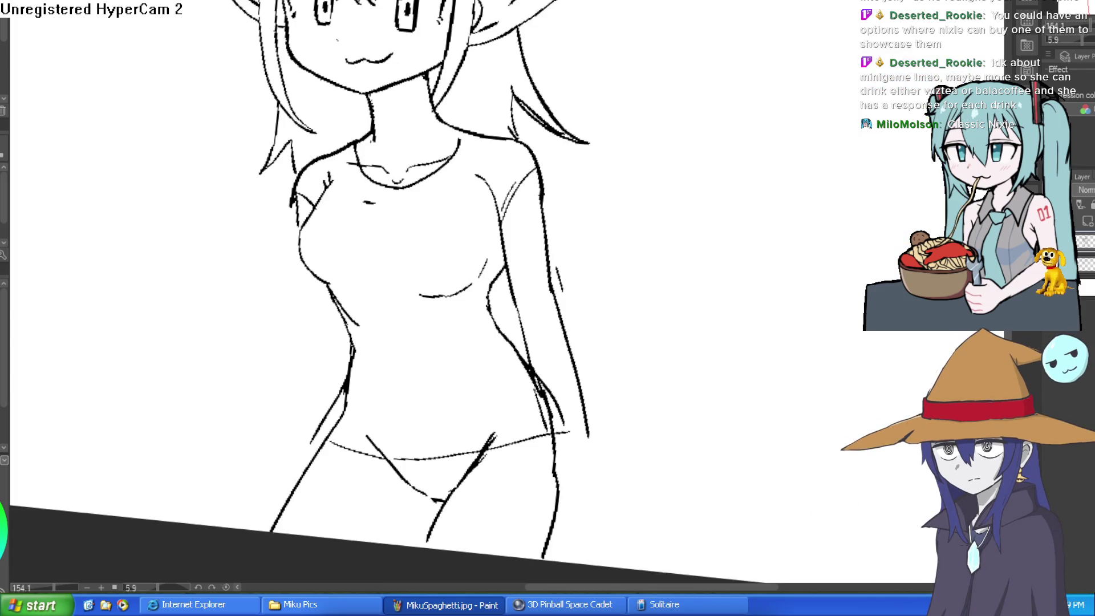
pyautogui.hotkey('ctrl', '0')
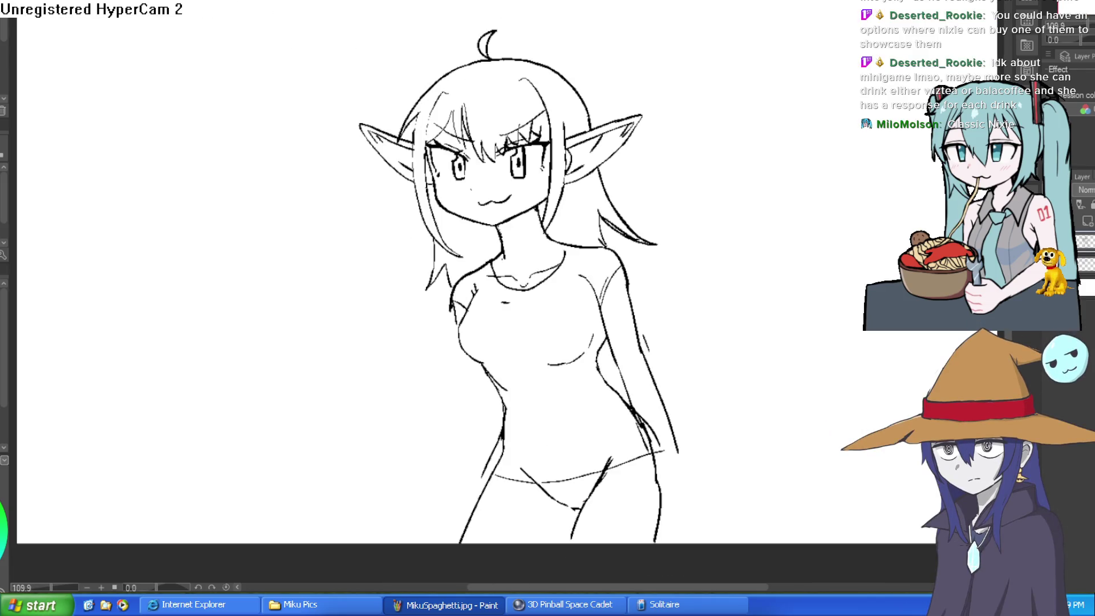
pyautogui.press('h')
pyautogui.press('h')
pyautogui.press('h')
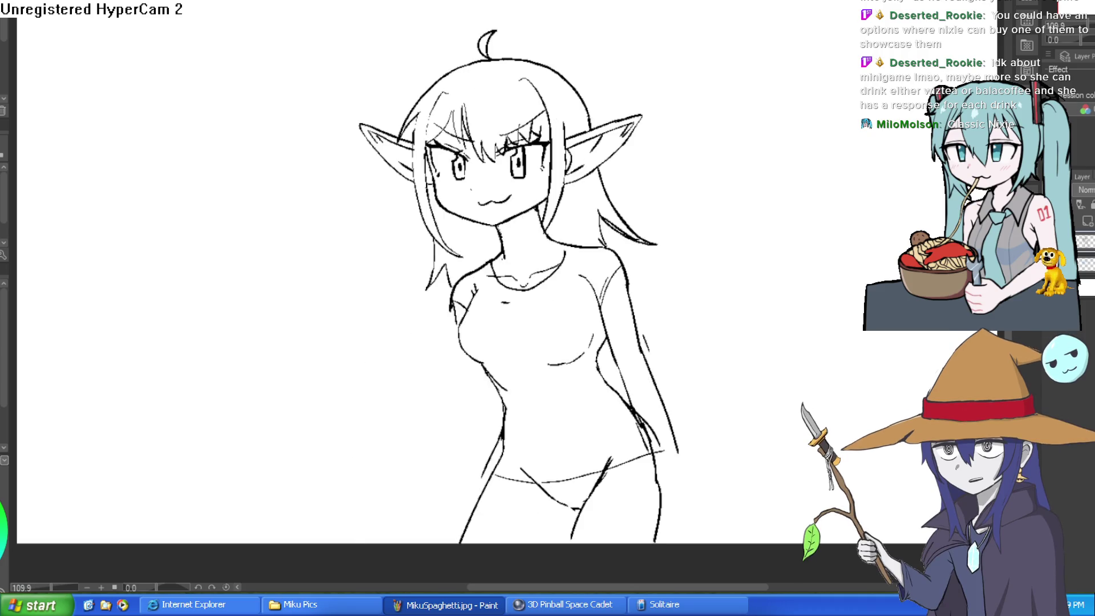